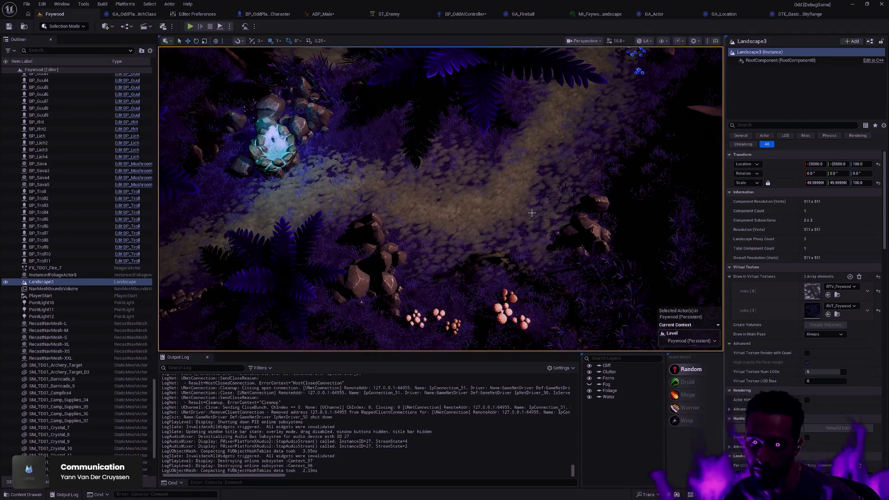
# Step: Play the Feywood level from the chosen landscape spot, walk the character, then stop
pyautogui.rightClick(512, 195)
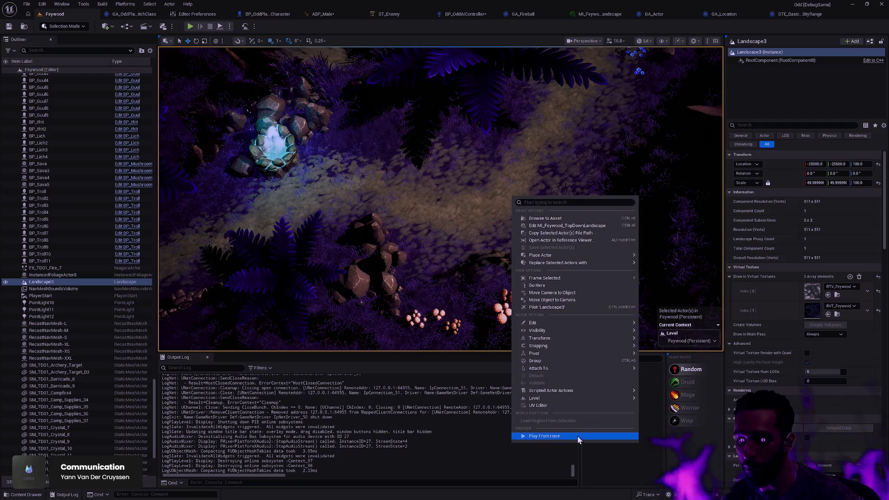
pyautogui.click(576, 435)
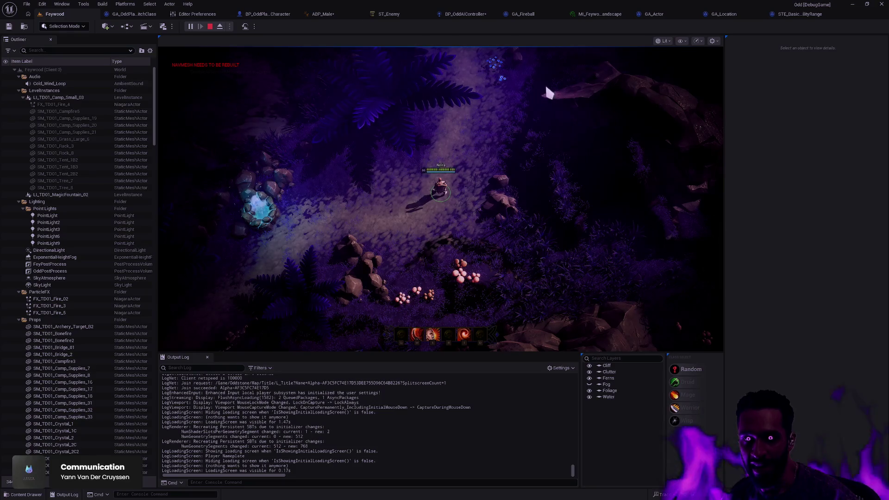
pyautogui.click(490, 164)
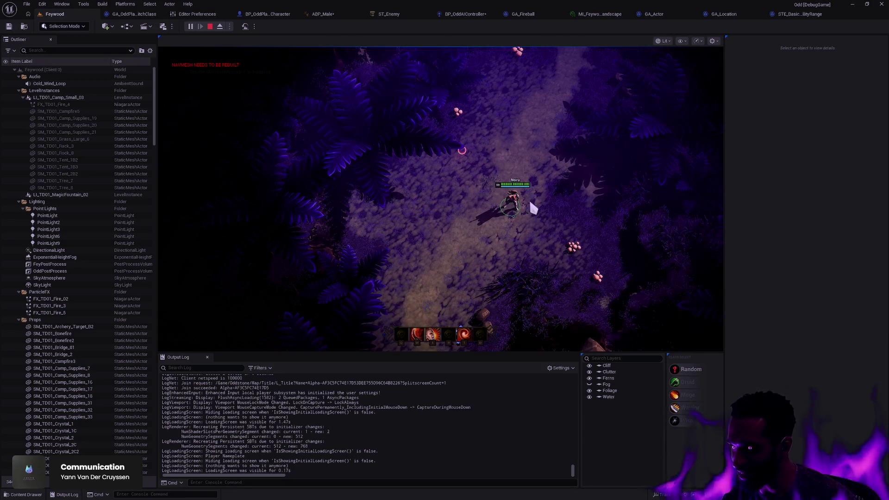
pyautogui.press('Escape')
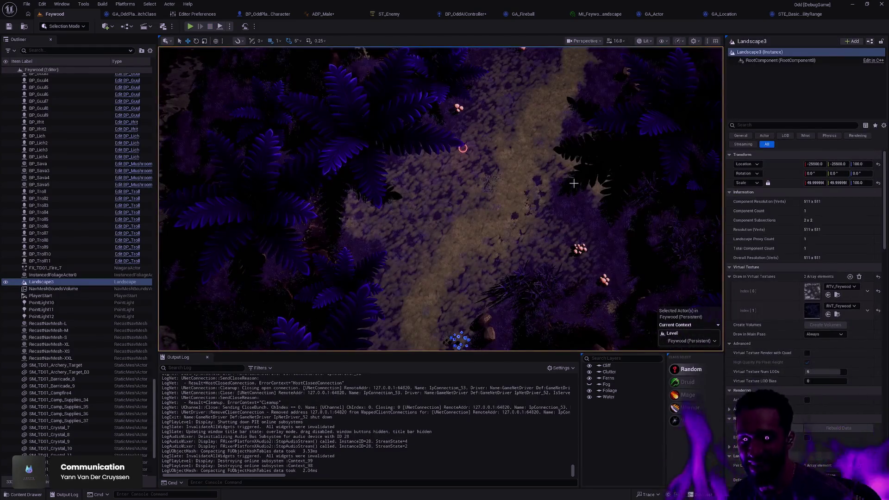
# Step: Deselect the landscape and orbit the viewport to an angled view of the rocks and path
pyautogui.press('Escape')
pyautogui.moveTo(528, 217); pyautogui.dragTo(514, 251)
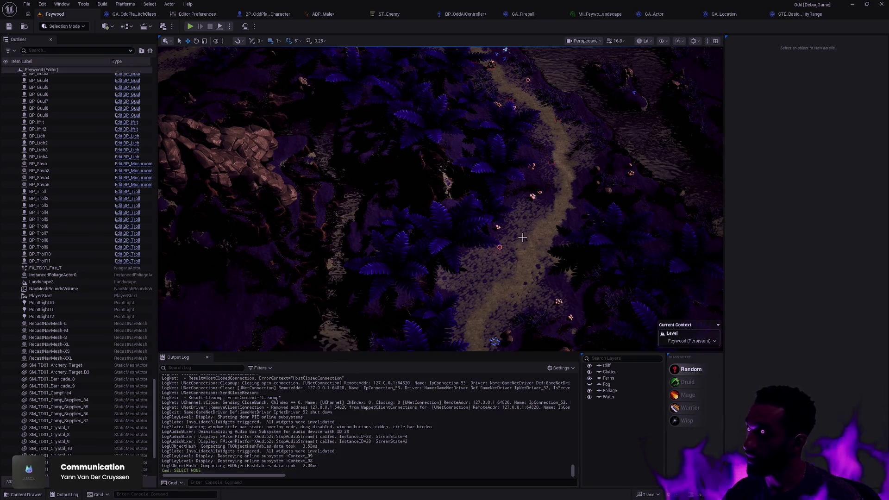
pyautogui.moveTo(527, 244); pyautogui.dragTo(551, 245)
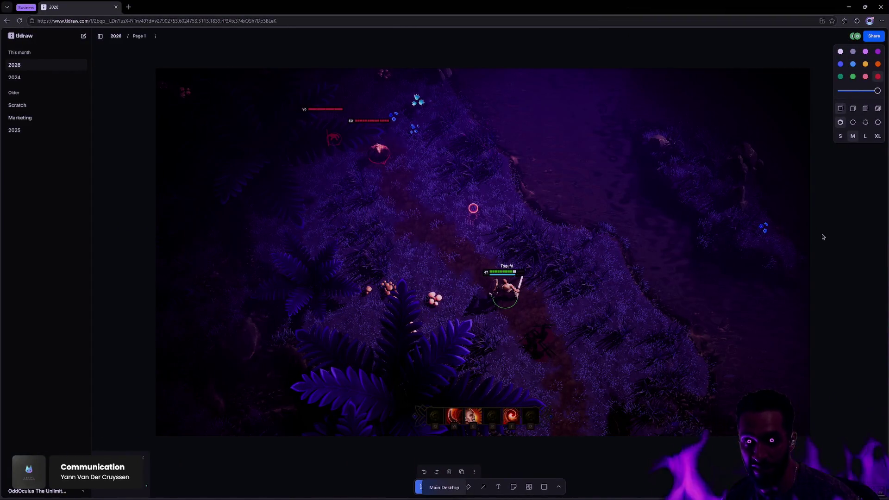
# Step: Zoom the board until the screenshot of red enemies surrounding the player fills the view
pyautogui.scroll(-5, 685, 254)
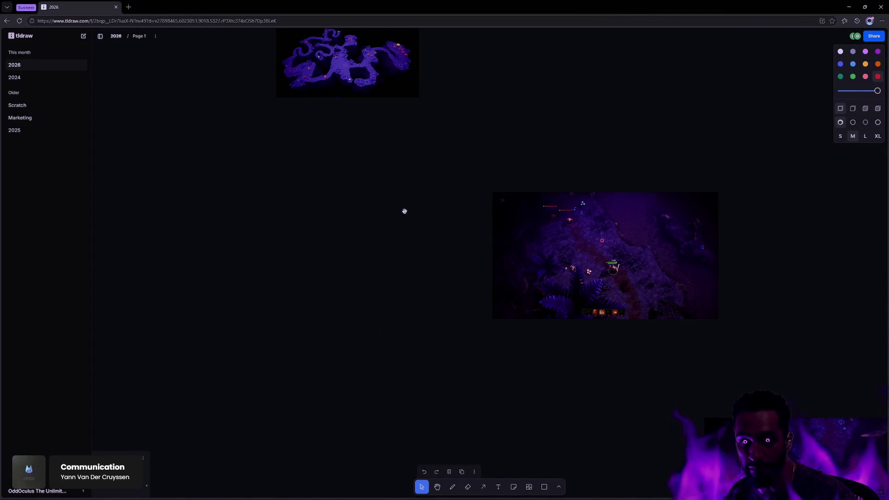
pyautogui.scroll(-10, 401, 195)
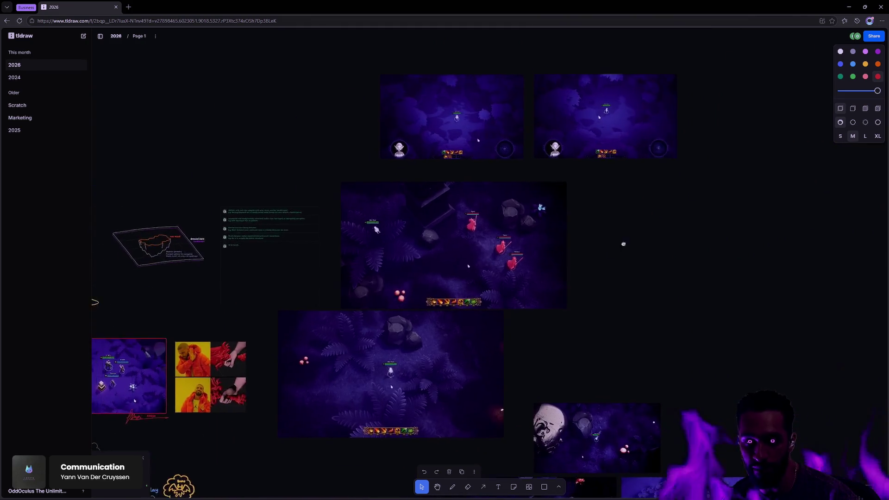
pyautogui.scroll(-5, 611, 253)
pyautogui.scroll(5, 608, 314)
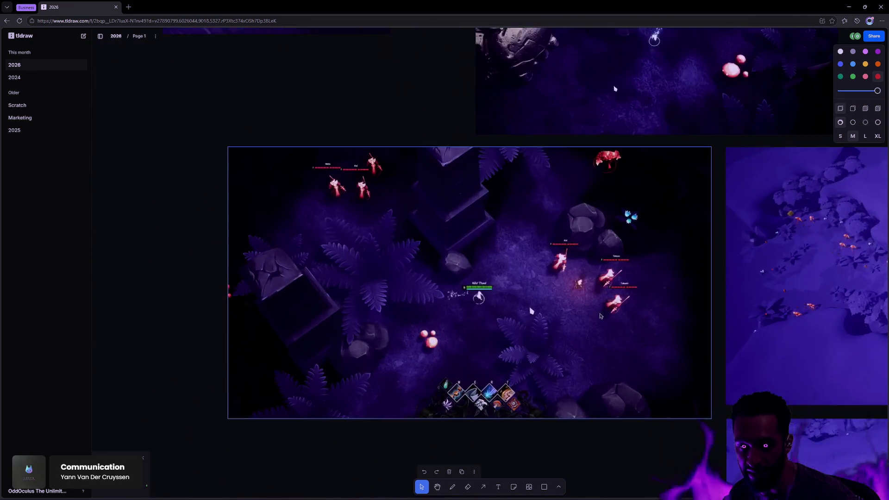
pyautogui.hscroll(-1, 549, 306)
pyautogui.scroll(1, 550, 307)
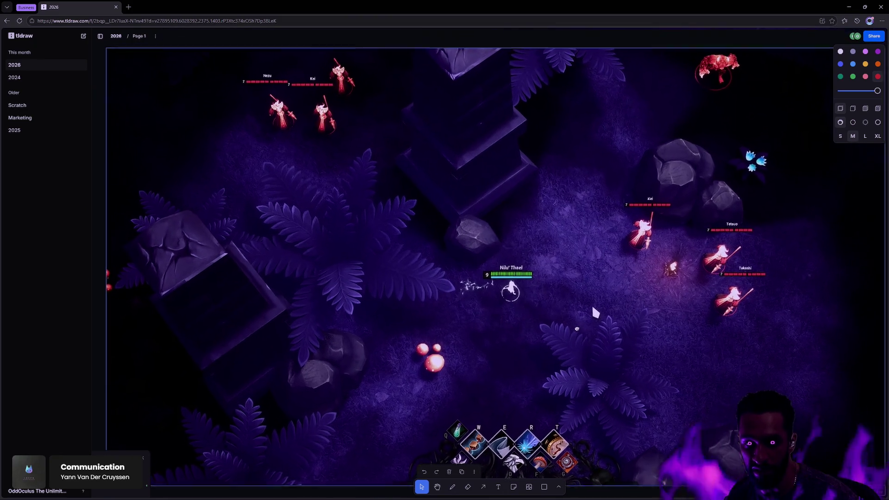
pyautogui.hotkey('alt', 'Tab')
pyautogui.hotkey('alt', 'Tab')
pyautogui.hotkey('alt', 'Tab')
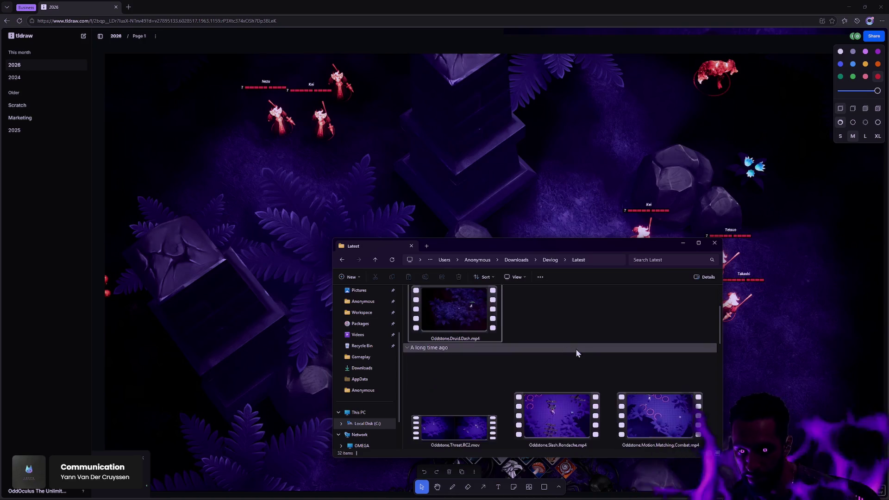
# Step: Browse the Latest folder's video thumbnails and play the Protozombies gameplay clip
pyautogui.scroll(-3, 595, 357)
pyautogui.scroll(-5, 605, 364)
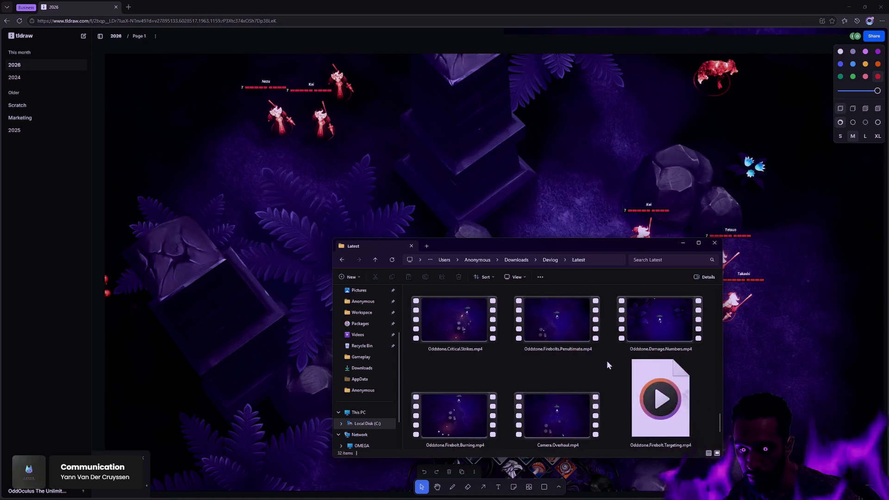
pyautogui.scroll(-2, 608, 365)
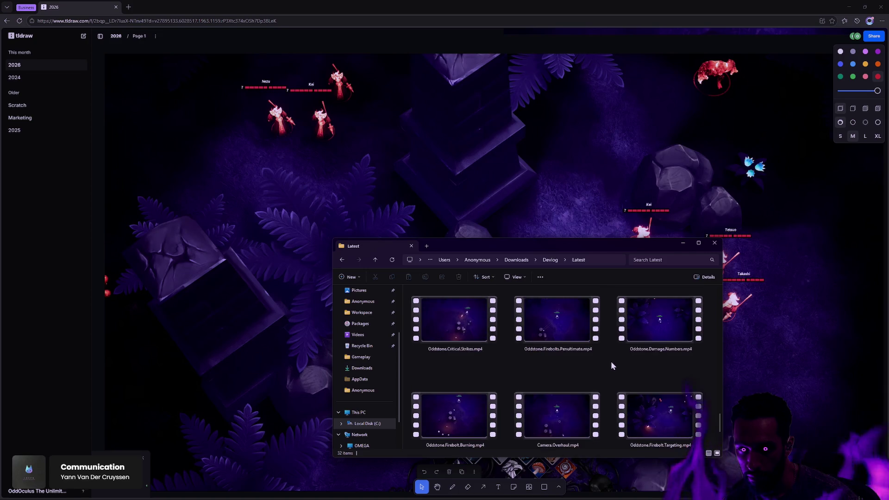
pyautogui.scroll(-1, 606, 365)
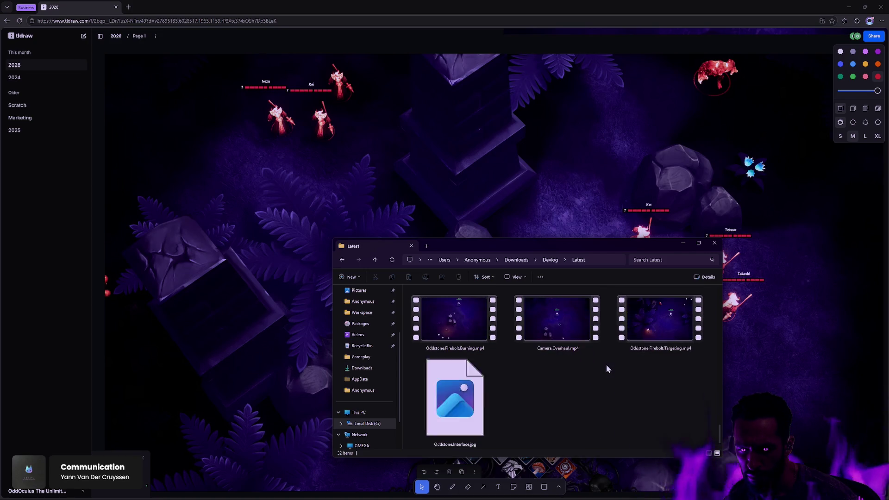
pyautogui.scroll(2, 607, 368)
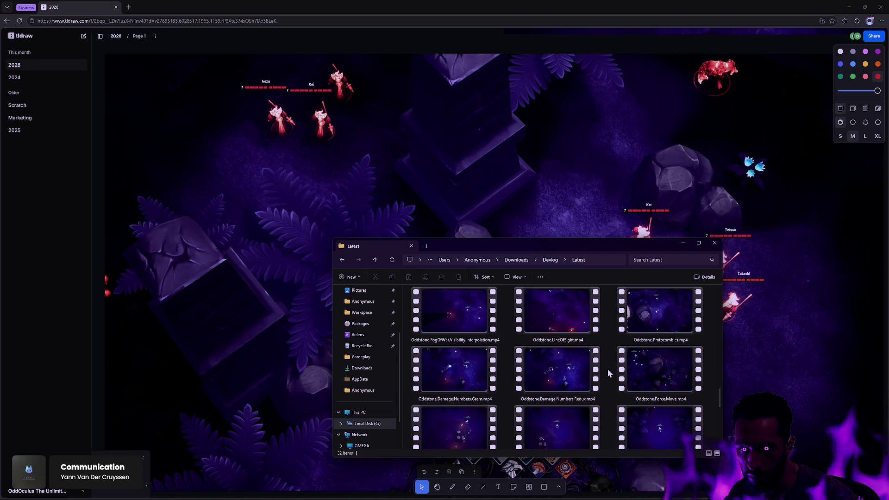
pyautogui.doubleClick(654, 324)
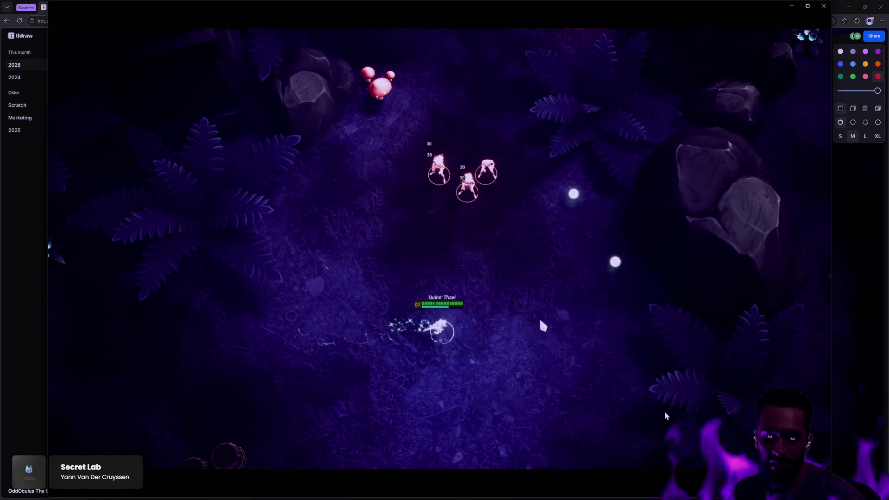
# Step: Pause the Oddstone.Protozombies.mp4 clip and close Media Player
pyautogui.moveTo(555, 332)
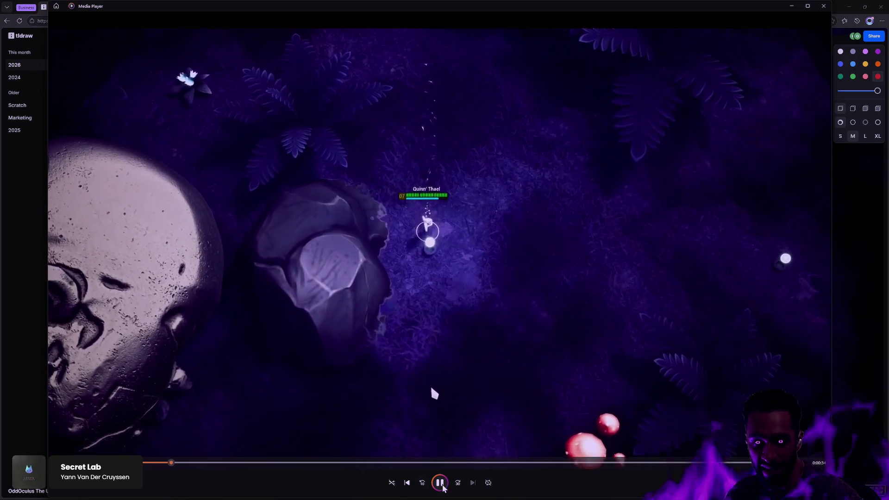
pyautogui.click(149, 239)
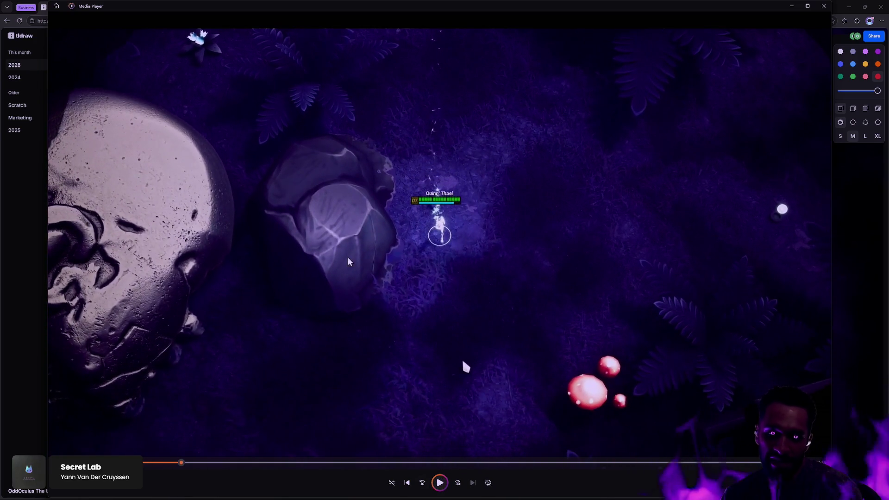
pyautogui.click(823, 7)
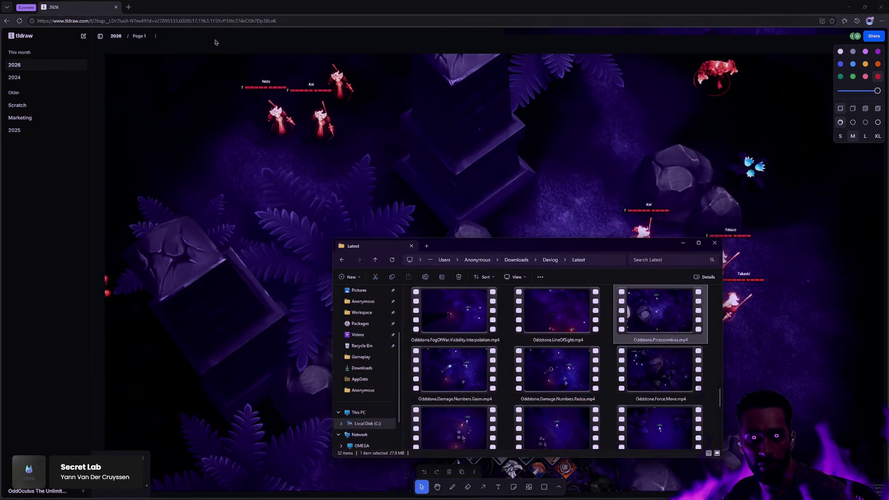
# Step: Inspect the purple cliff-terrain screenshots on the board, centring the lower one
pyautogui.click(665, 70)
pyautogui.scroll(-5, 559, 215)
pyautogui.scroll(10, 579, 227)
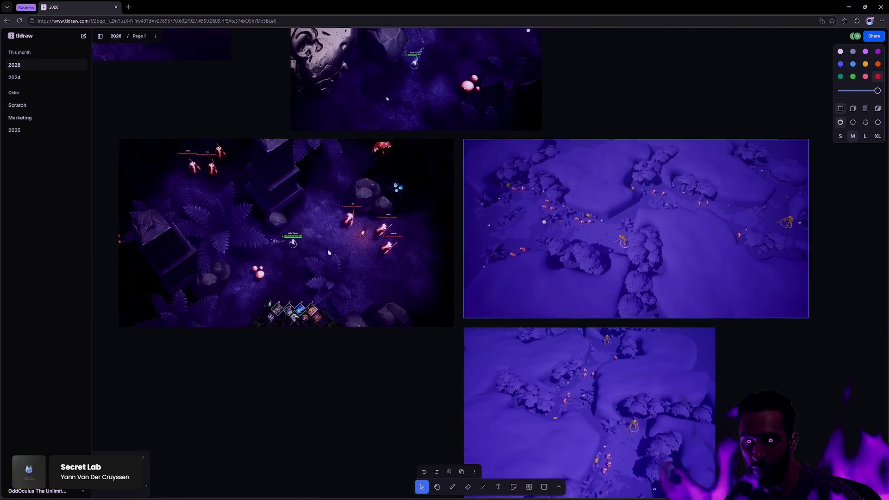
pyautogui.scroll(-10, 608, 241)
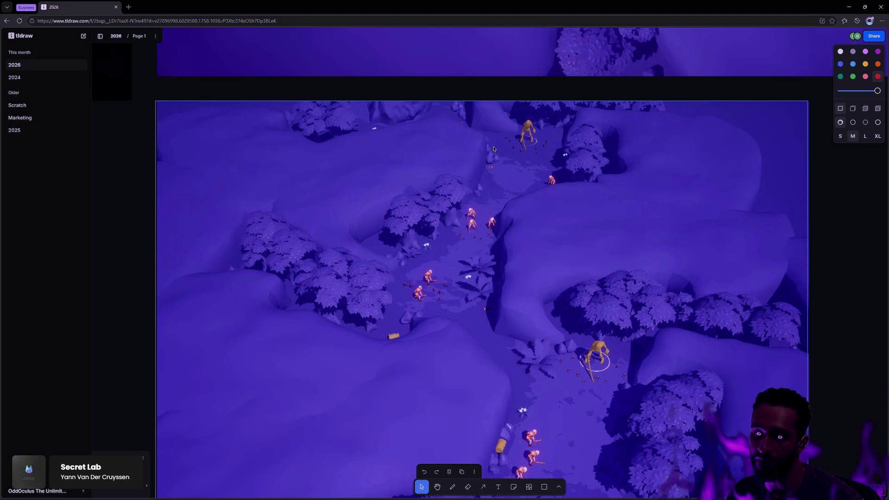
pyautogui.scroll(-5, 620, 243)
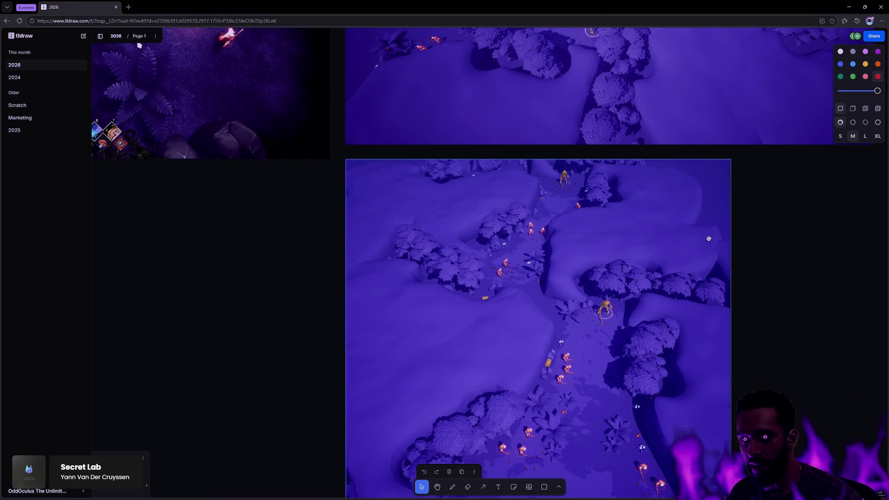
pyautogui.scroll(5, 758, 252)
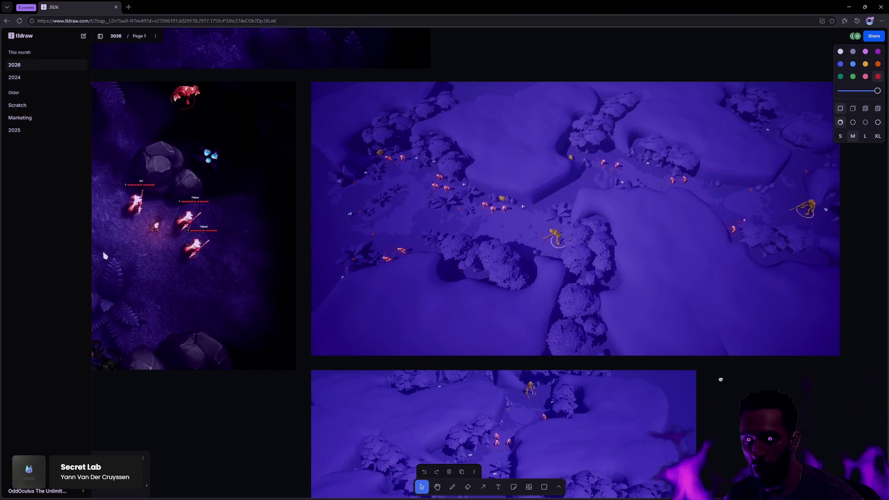
pyautogui.moveTo(720, 379); pyautogui.dragTo(665, 119)
pyautogui.scroll(-3, 623, 149)
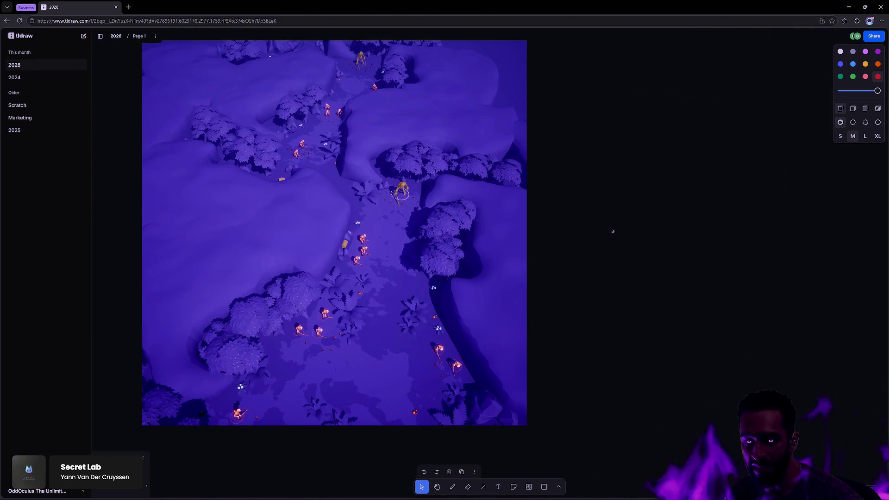
pyautogui.scroll(-3, 610, 230)
pyautogui.scroll(3, 601, 226)
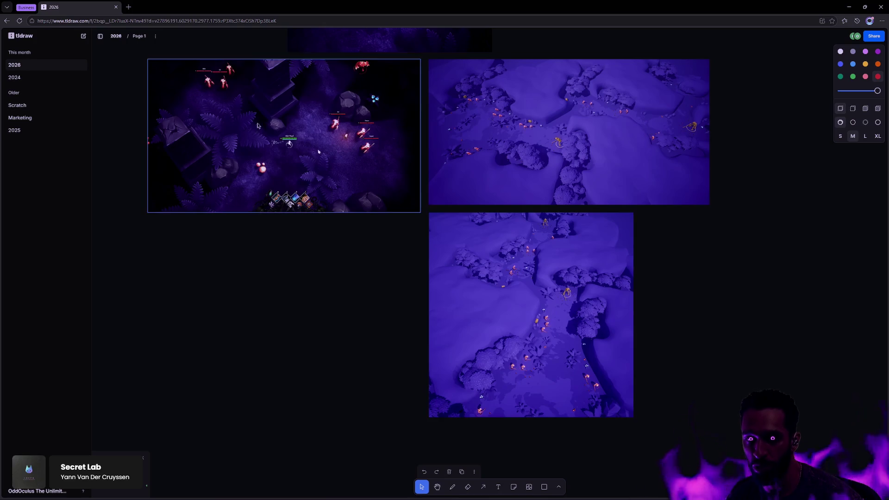
pyautogui.hotkey('alt', 'Tab')
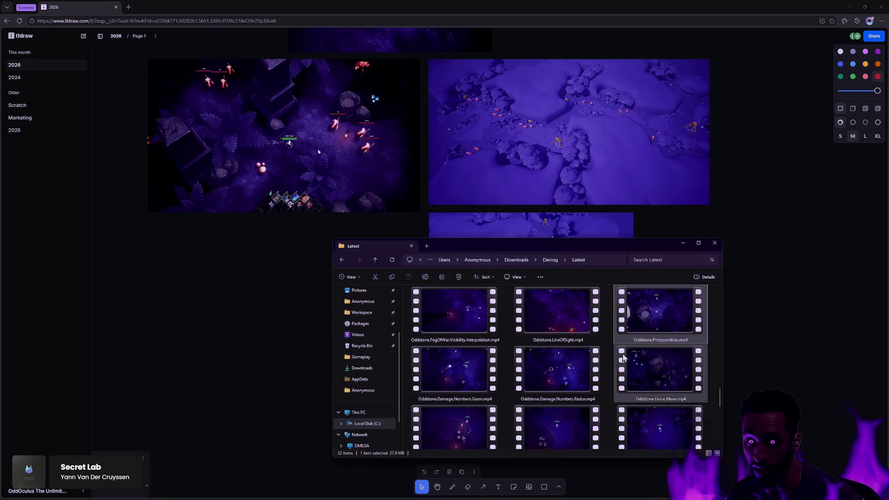
# Step: Play Oddstone.Druid.Dash.mp4 from the Today group, then return to the tldraw board
pyautogui.scroll(-1, 646, 378)
pyautogui.scroll(10, 634, 359)
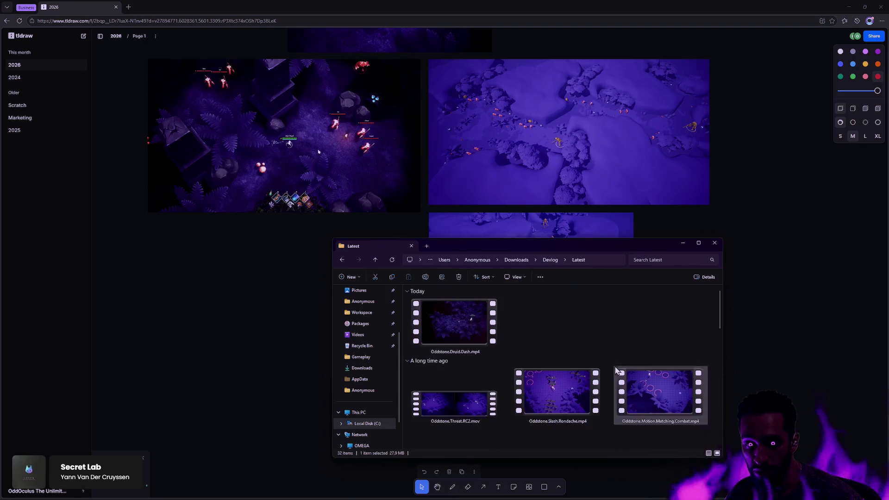
pyautogui.doubleClick(473, 335)
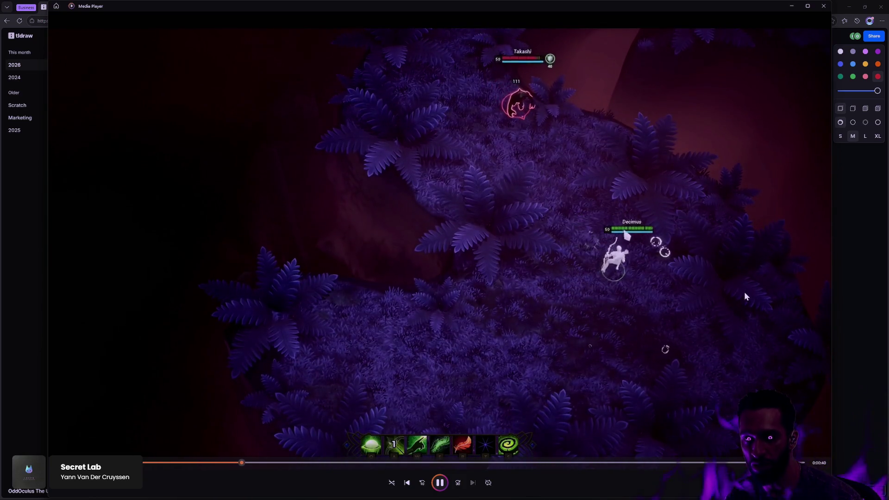
pyautogui.click(856, 258)
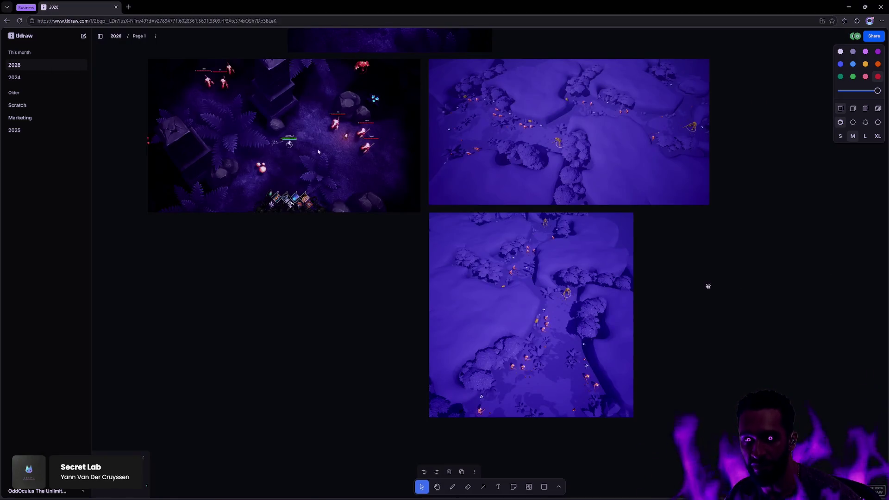
# Step: Zoom the board so the level map overview image fills the canvas
pyautogui.scroll(-10, 712, 286)
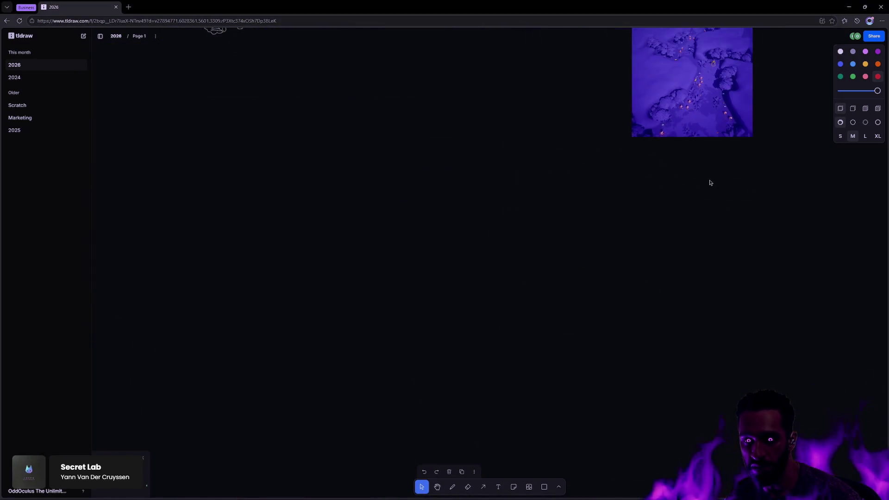
pyautogui.scroll(10, 711, 184)
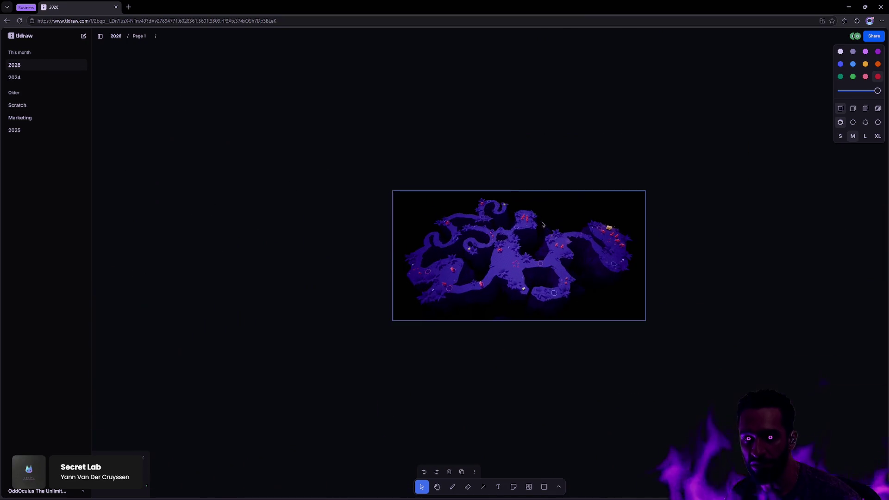
pyautogui.scroll(5, 542, 224)
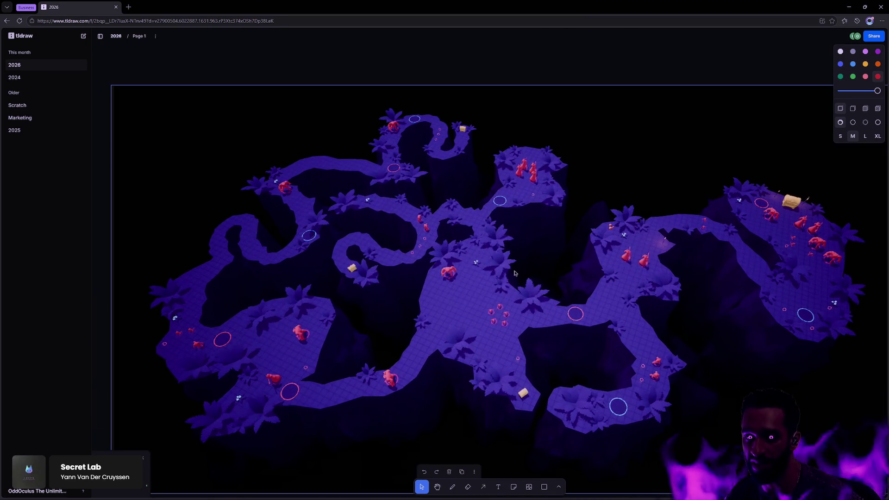
pyautogui.hotkey('alt', 'Tab')
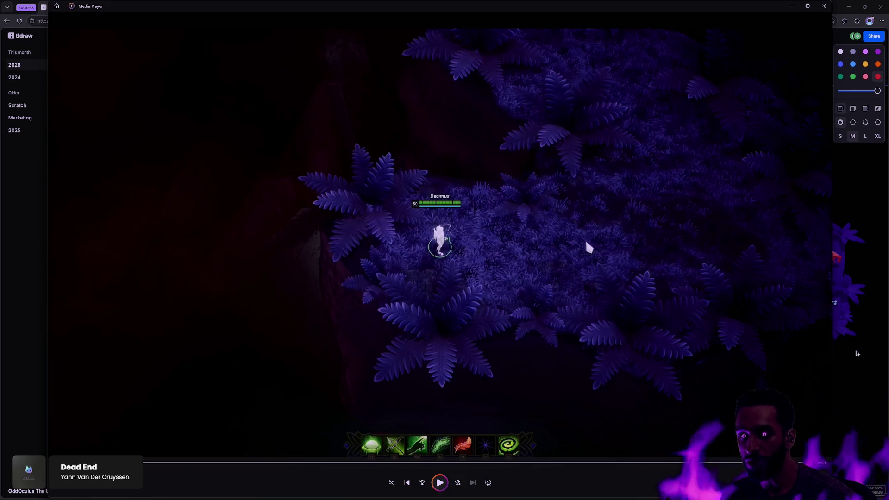
# Step: Bring the tldraw board with the map overview in front of the paused video
pyautogui.click(856, 353)
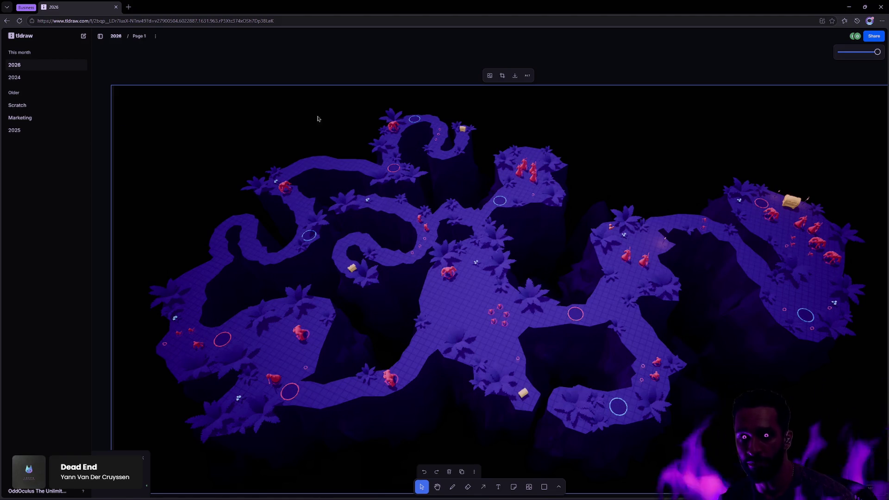
# Step: Move the map overview image up and to the left, then deselect it
pyautogui.moveTo(665, 329); pyautogui.dragTo(633, 284)
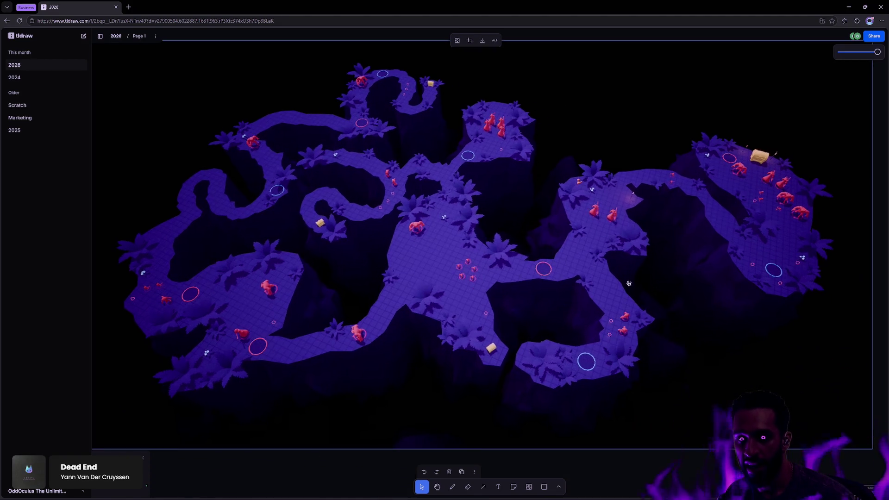
pyautogui.press('Escape')
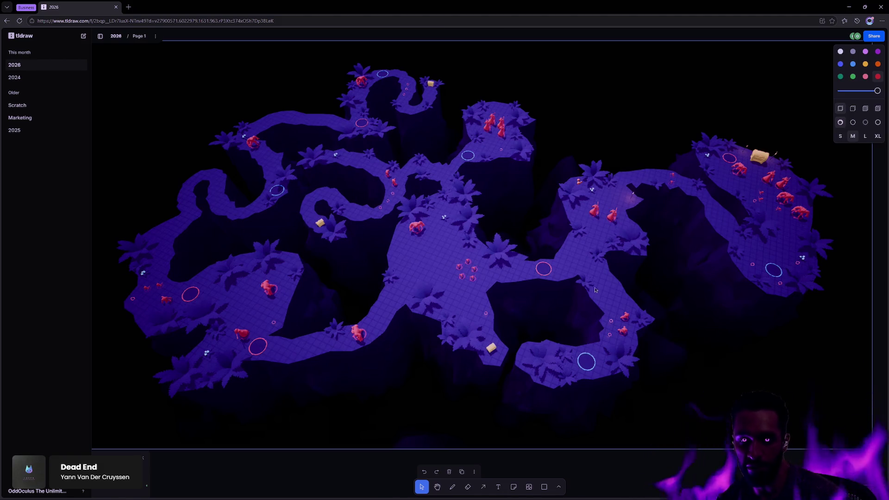
pyautogui.hotkey('alt', 'Tab')
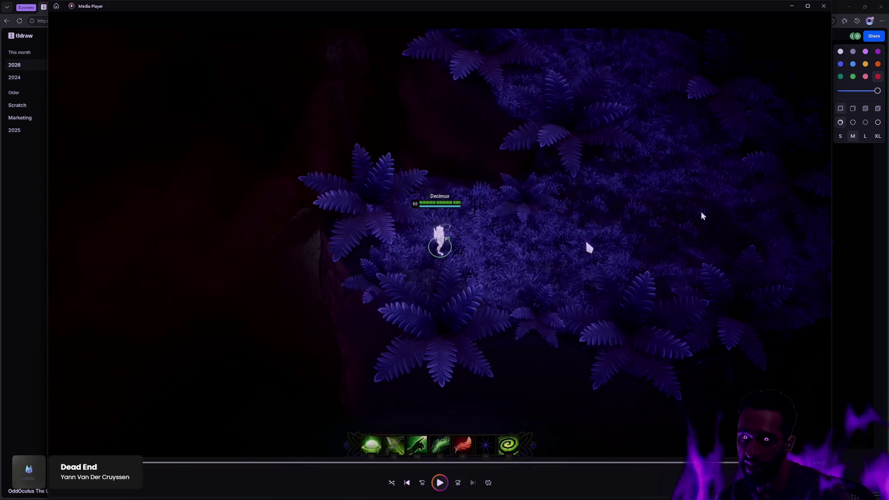
# Step: Reposition the Media Player window, then close it to reveal the map overview
pyautogui.moveTo(747, 10)
pyautogui.mouseDown()
pyautogui.moveTo(780, 21)
pyautogui.moveTo(734, 19)
pyautogui.moveTo(760, 21)
pyautogui.mouseUp()
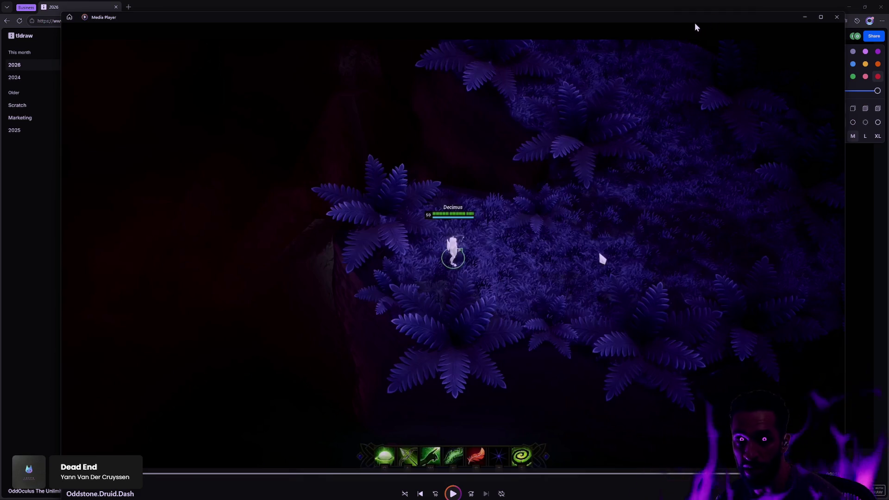
pyautogui.moveTo(688, 25)
pyautogui.mouseDown()
pyautogui.moveTo(670, 19)
pyautogui.moveTo(678, 24)
pyautogui.mouseUp()
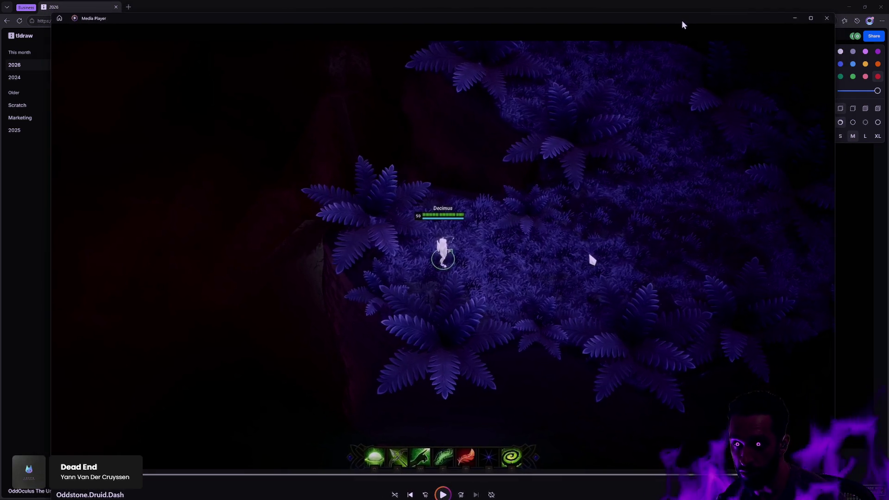
pyautogui.moveTo(515, 23); pyautogui.dragTo(550, 27)
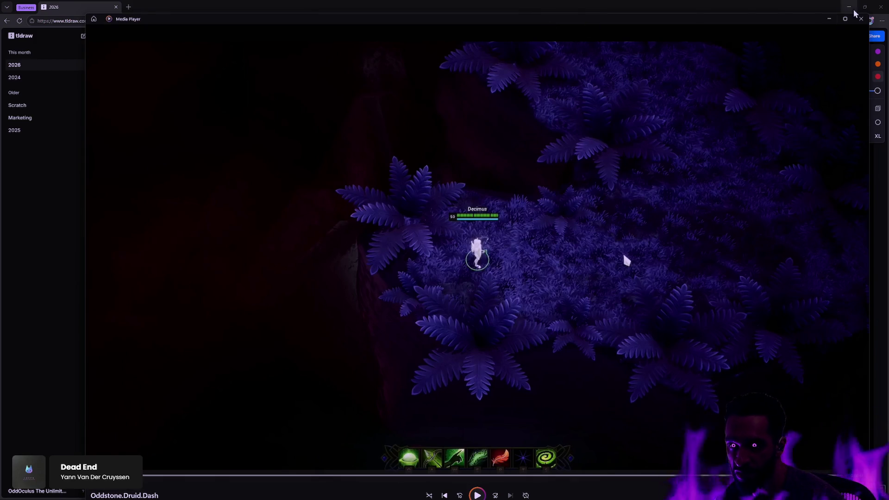
pyautogui.click(860, 23)
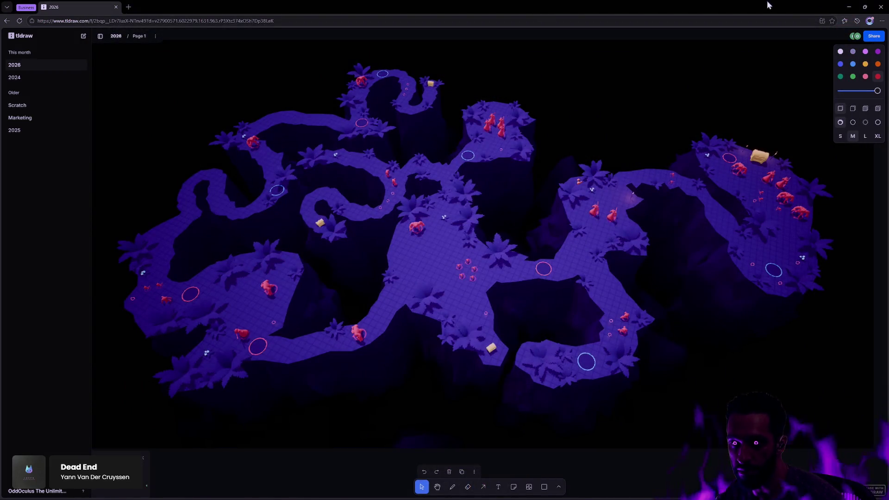
# Step: Zoom out from the map image and close in on the purple-grass gameplay screenshot
pyautogui.hotkey('ctrl', '-')
pyautogui.hotkey('ctrl', '-')
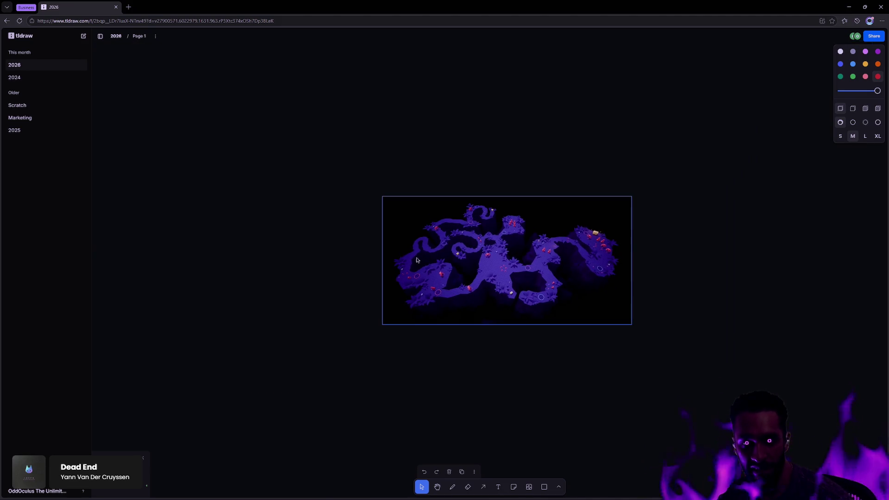
pyautogui.scroll(-3, 575, 355)
pyautogui.moveTo(583, 366); pyautogui.dragTo(623, 249)
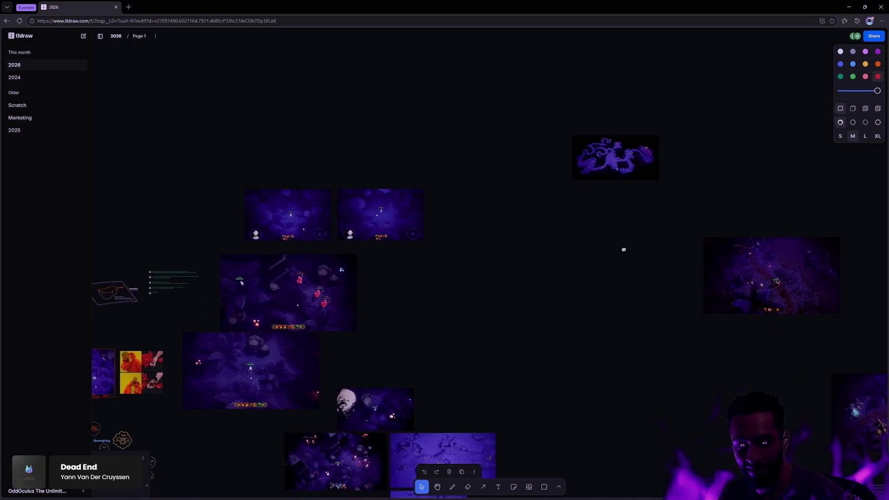
pyautogui.moveTo(628, 299)
pyautogui.mouseDown()
pyautogui.moveTo(512, 264)
pyautogui.moveTo(600, 481)
pyautogui.moveTo(584, 442)
pyautogui.mouseUp()
pyautogui.scroll(5, 543, 244)
pyautogui.scroll(2, 544, 256)
pyautogui.scroll(3, 702, 321)
pyautogui.moveTo(554, 280)
pyautogui.mouseDown()
pyautogui.moveTo(601, 282)
pyautogui.moveTo(588, 284)
pyautogui.moveTo(571, 267)
pyautogui.mouseUp()
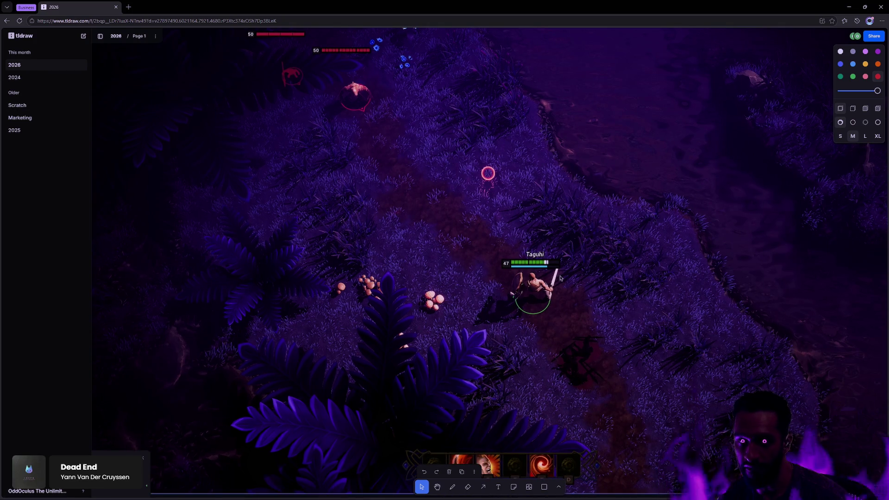
pyautogui.scroll(-1, 560, 278)
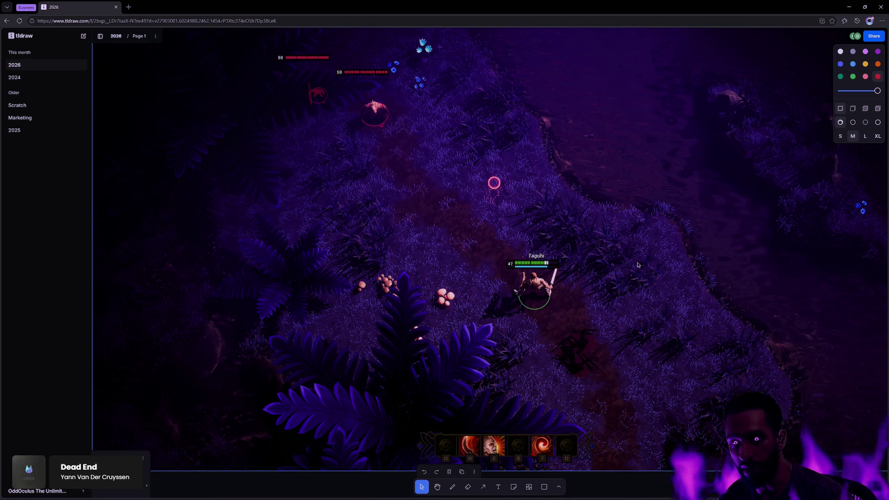
pyautogui.hscroll(2, 404, 278)
pyautogui.scroll(1, 404, 278)
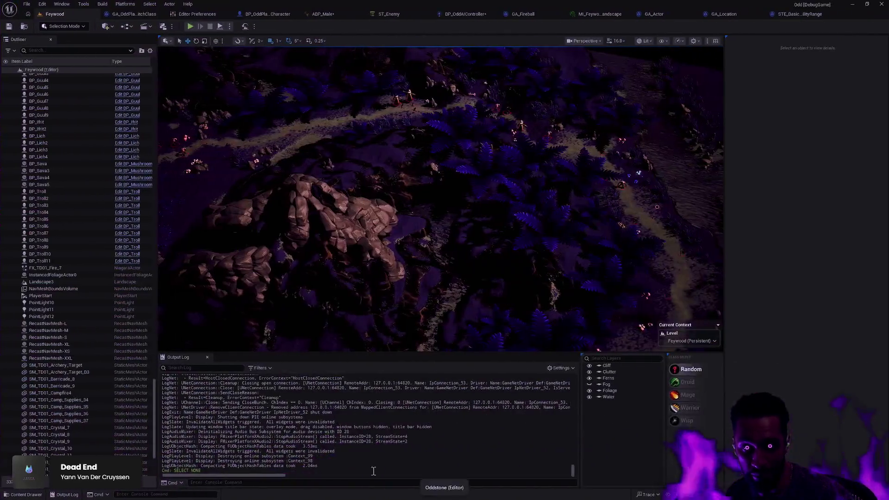
# Step: Open the Oldewood level from the Content Drawer, discarding the two modified assets
pyautogui.hotkey('ctrl', 'space')
pyautogui.doubleClick(358, 393)
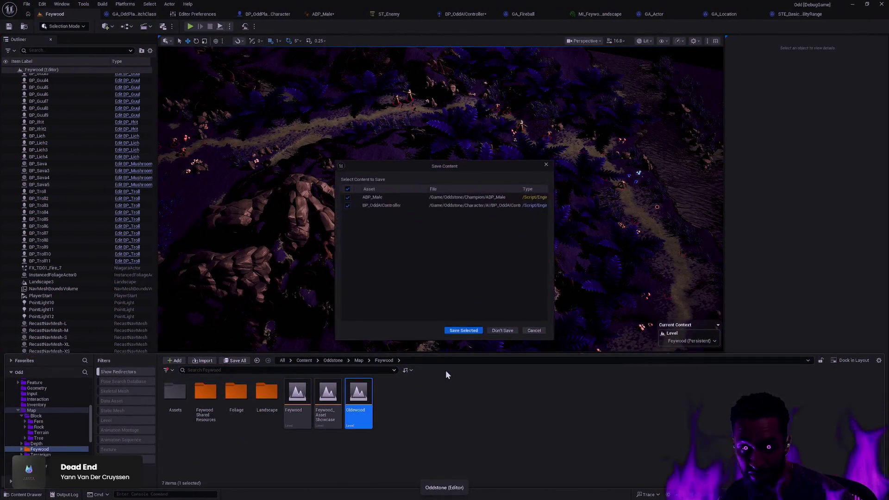
pyautogui.click(504, 332)
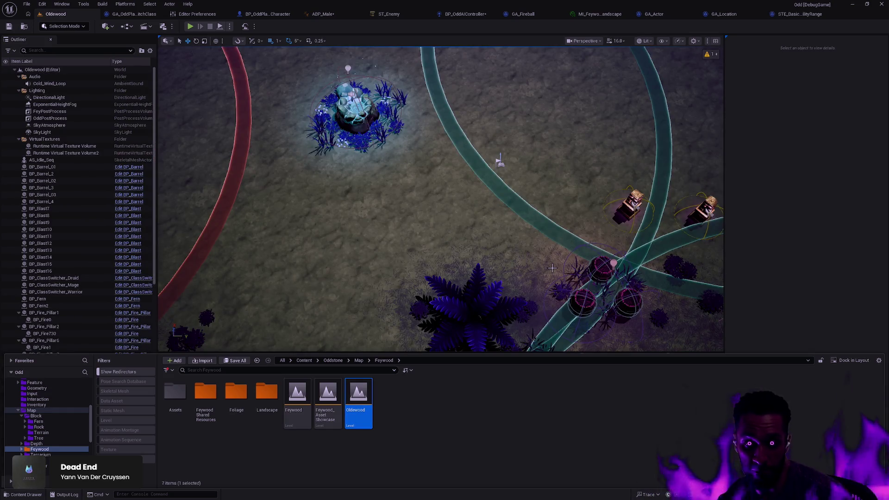
# Step: Fly the viewport camera around Oldewood to survey its barrels, pillars and glowing rock
pyautogui.moveTo(551, 268); pyautogui.dragTo(722, 287)
pyautogui.moveTo(699, 188)
pyautogui.mouseDown()
pyautogui.moveTo(713, 176)
pyautogui.moveTo(720, 120)
pyautogui.mouseUp()
pyautogui.scroll(-10, 470, 260)
pyautogui.scroll(10, 470, 260)
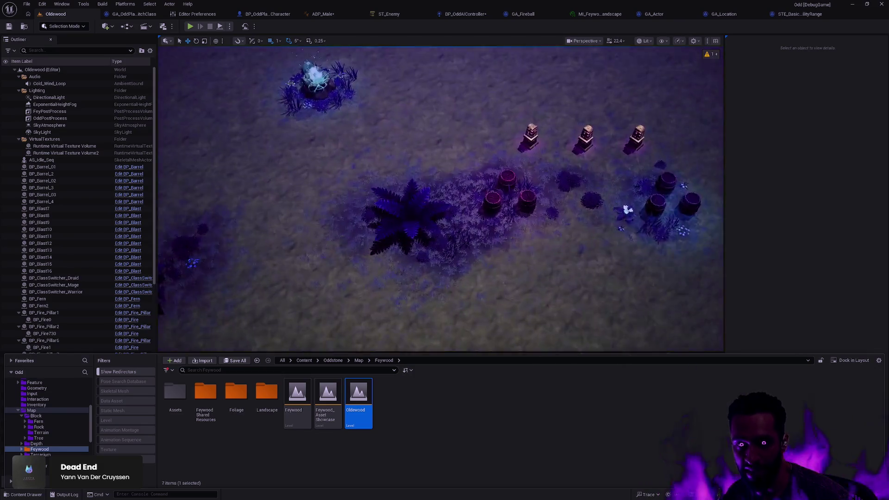
pyautogui.scroll(3, 441, 199)
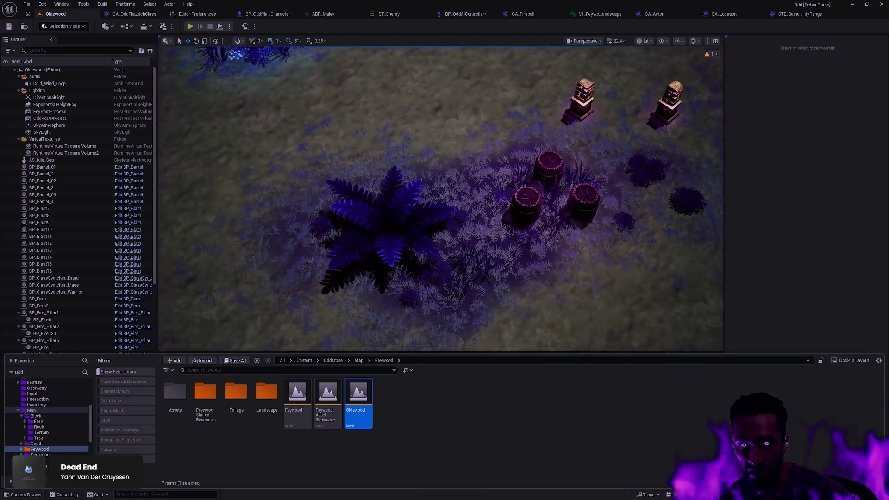
pyautogui.scroll(-3, 441, 199)
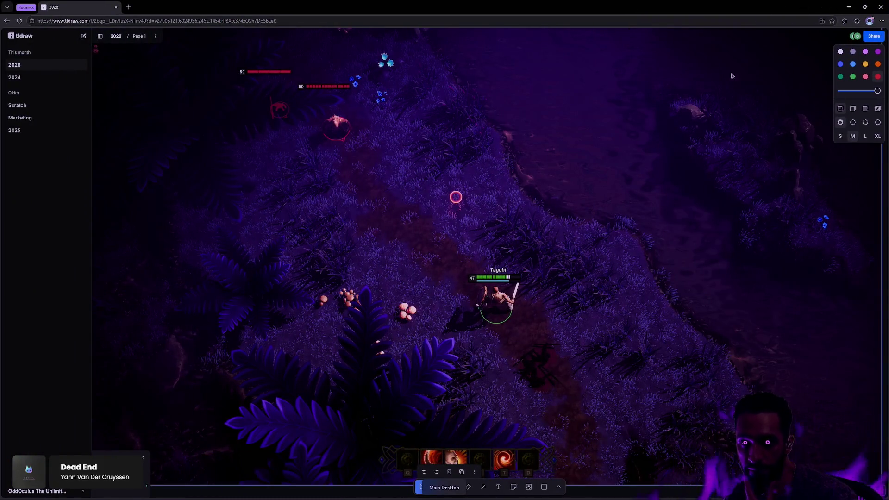
# Step: Zoom out, pan to the skull and blue terrain screenshot cluster, and zoom in
pyautogui.scroll(-10, 398, 117)
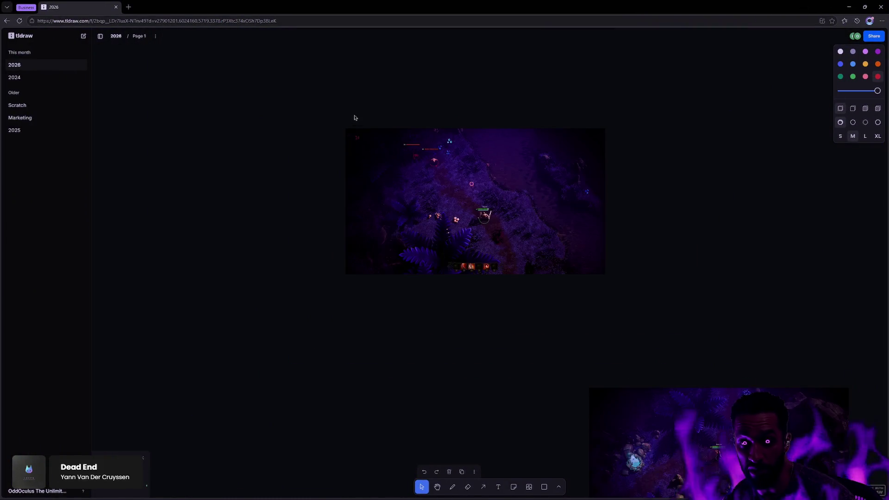
pyautogui.moveTo(481, 62)
pyautogui.mouseDown()
pyautogui.moveTo(552, 305)
pyautogui.moveTo(721, 236)
pyautogui.moveTo(767, 208)
pyautogui.moveTo(819, 155)
pyautogui.moveTo(631, 95)
pyautogui.moveTo(644, 139)
pyautogui.mouseUp()
pyautogui.scroll(5, 576, 227)
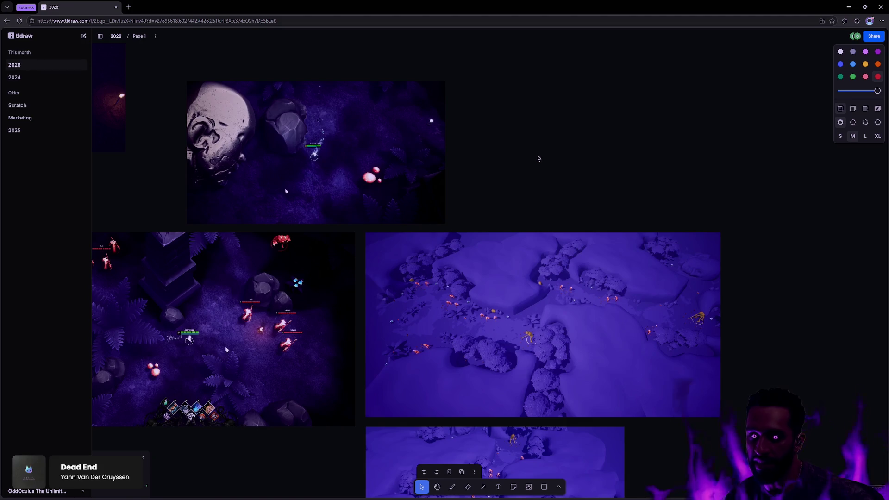
pyautogui.scroll(10, 620, 355)
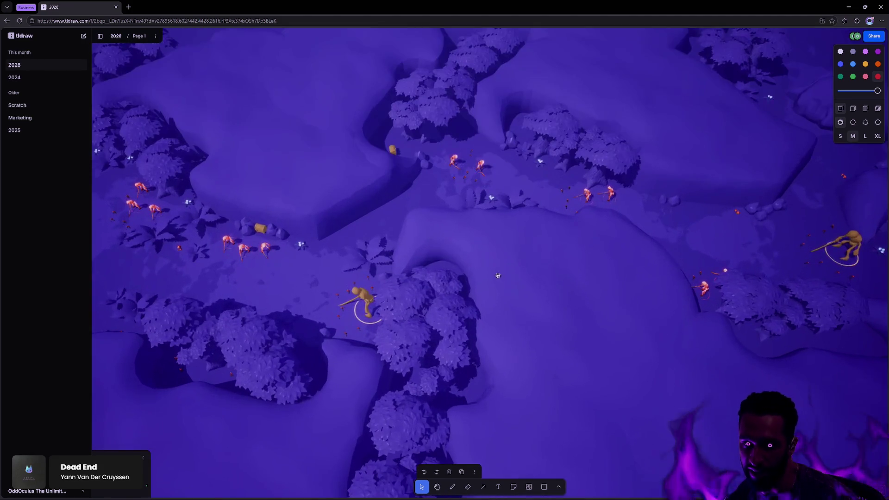
pyautogui.moveTo(498, 275); pyautogui.dragTo(614, 286)
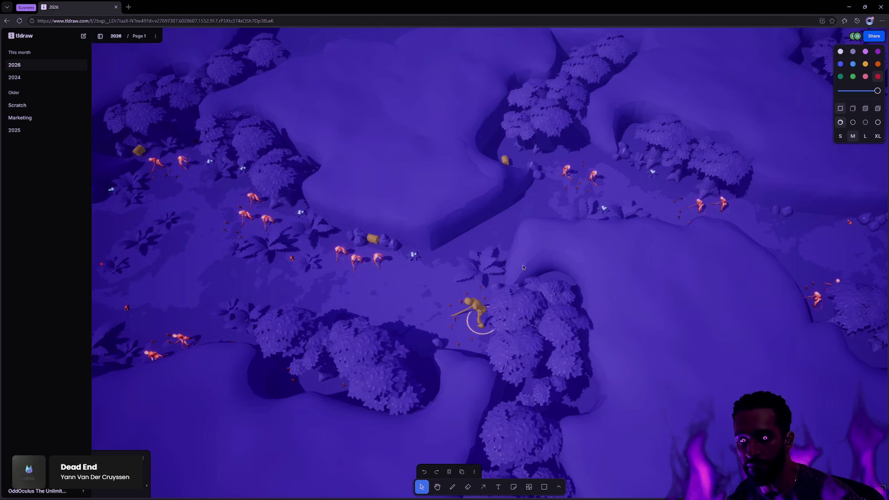
pyautogui.scroll(-5, 593, 264)
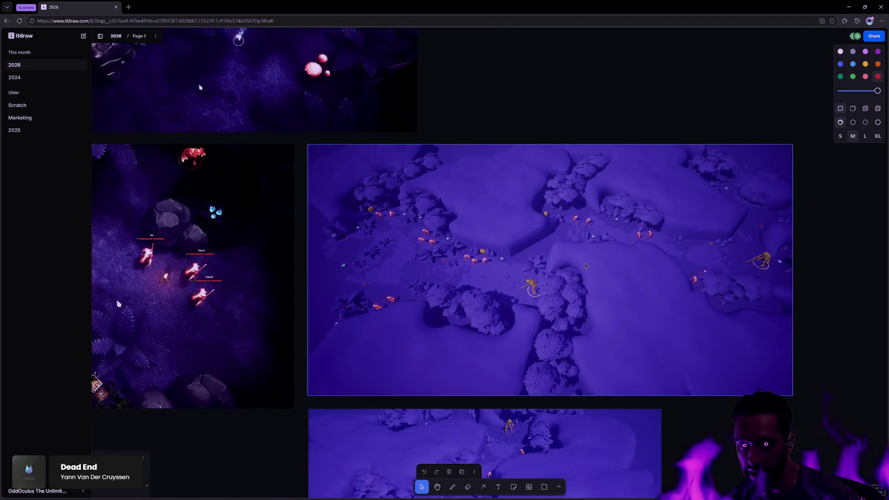
pyautogui.scroll(5, 637, 262)
pyautogui.scroll(3, 682, 284)
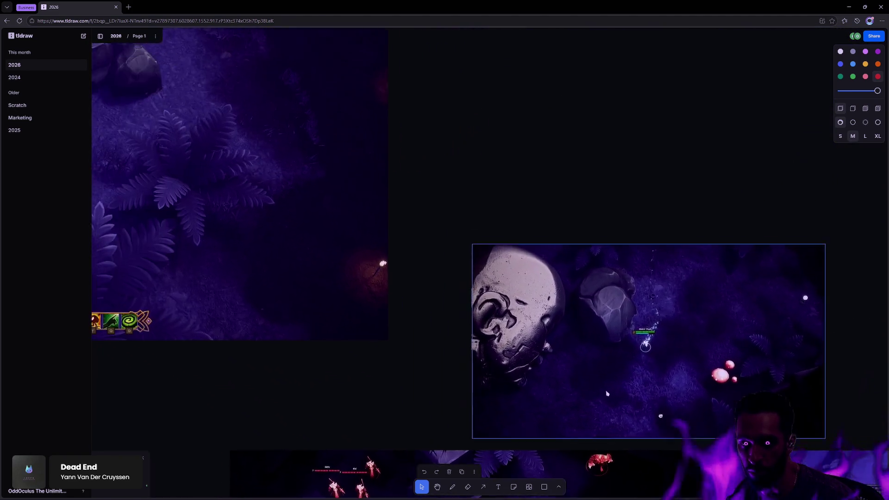
pyautogui.hscroll(-3, 682, 283)
pyautogui.hscroll(8, 452, 256)
pyautogui.scroll(5, 452, 256)
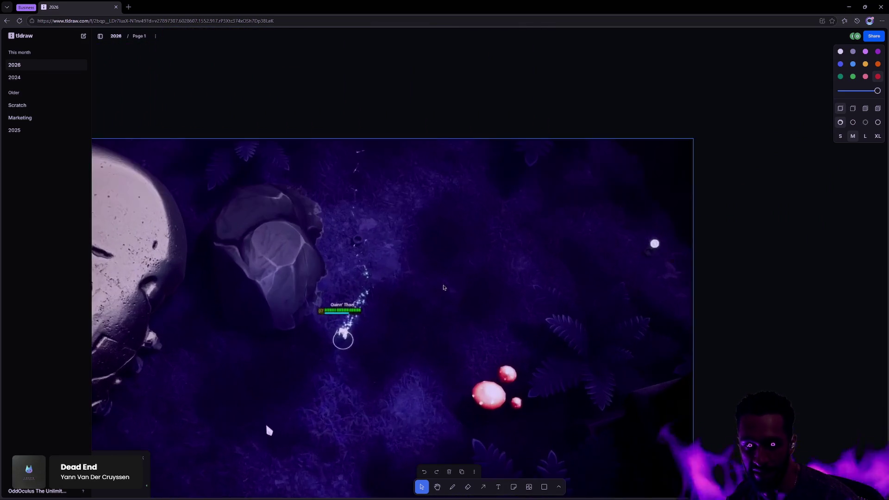
pyautogui.scroll(-1, 560, 262)
pyautogui.hscroll(-1, 559, 263)
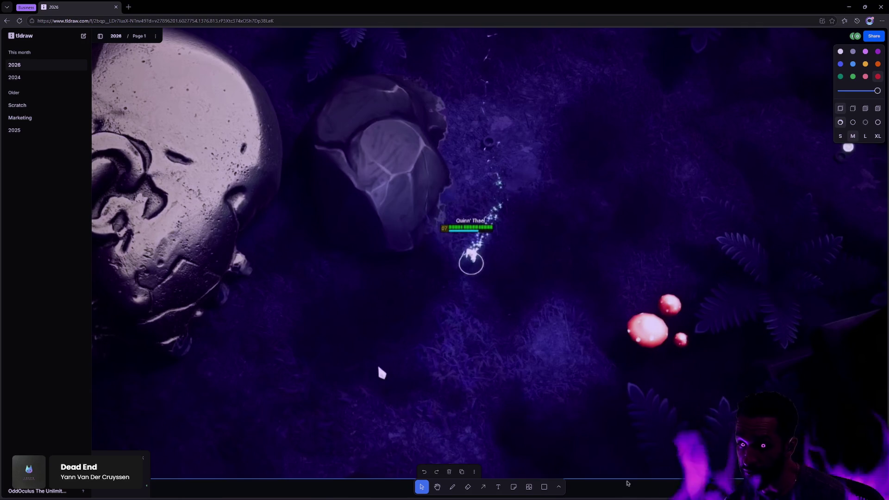
pyautogui.scroll(-3, 662, 421)
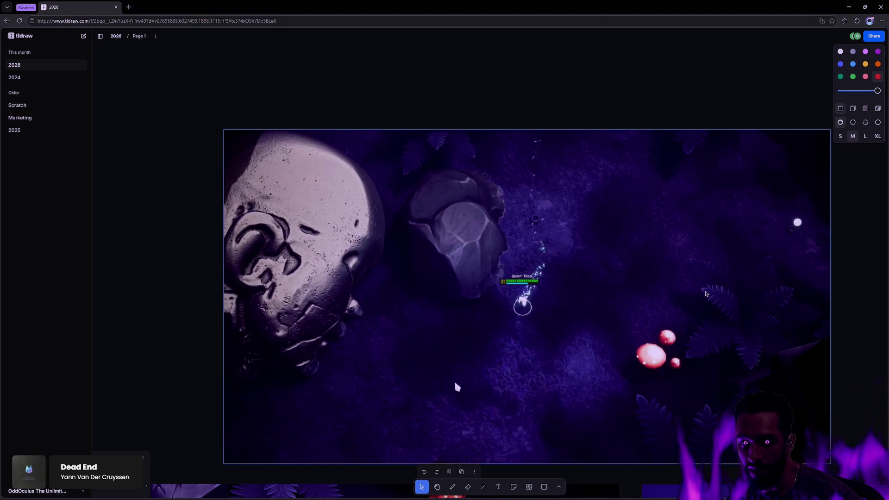
pyautogui.scroll(-5, 382, 260)
pyautogui.scroll(5, 421, 230)
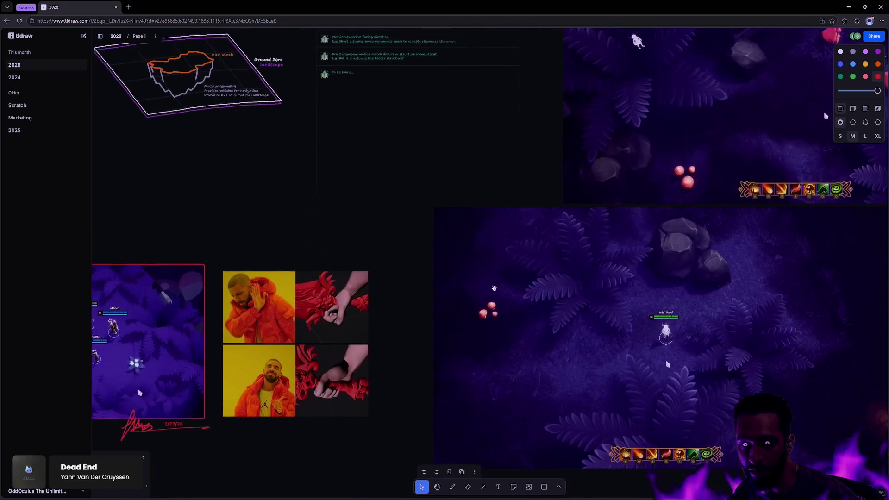
pyautogui.scroll(-5, 422, 230)
pyautogui.scroll(10, 561, 333)
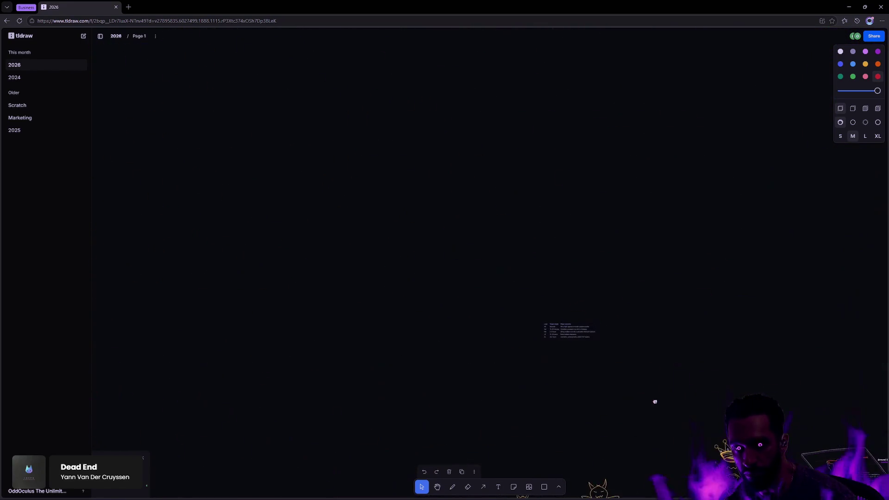
# Step: Zoom in to read the XS–XL loop length table, then zoom out and pan it aside
pyautogui.scroll(8, 561, 333)
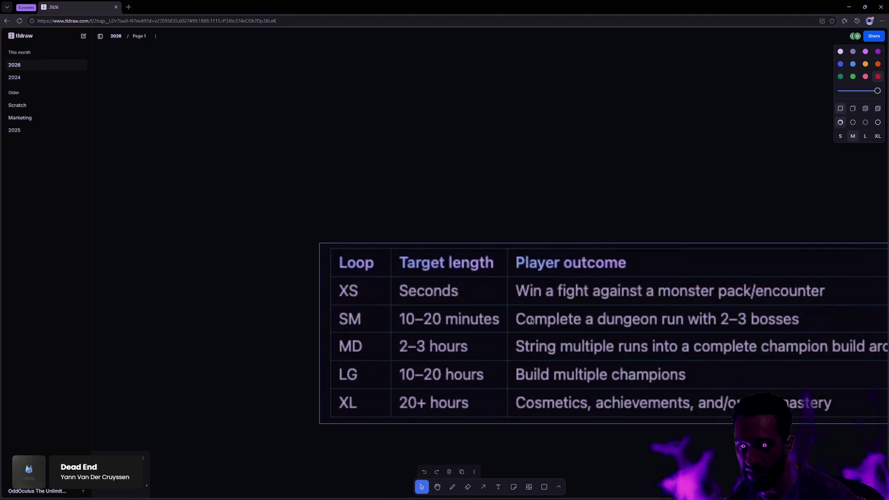
pyautogui.hscroll(3, 790, 322)
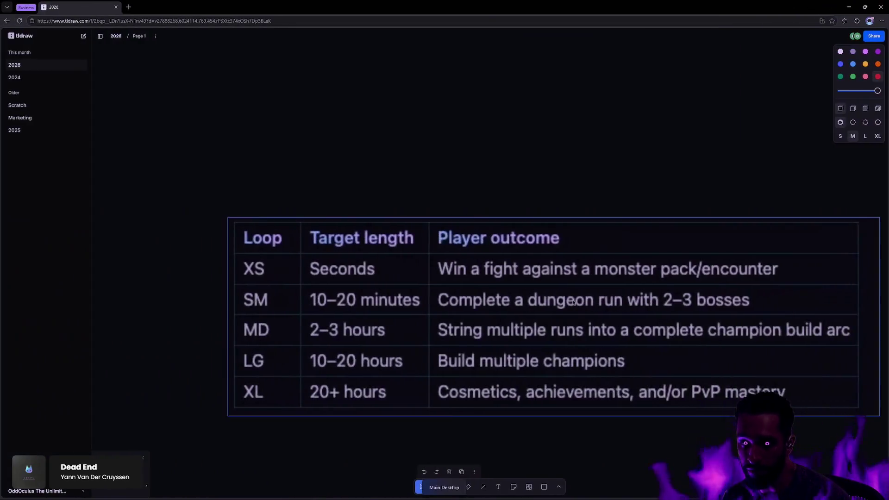
pyautogui.scroll(-5, 785, 319)
pyautogui.moveTo(800, 369); pyautogui.dragTo(399, 193)
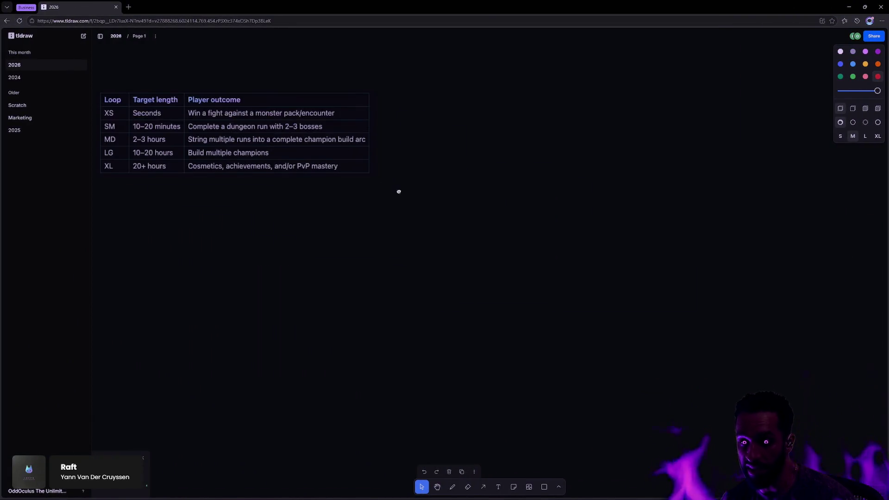
# Step: Pan across the game screenshot groups to the level map screenshot and zoom it to fill the view
pyautogui.scroll(-3, 635, 276)
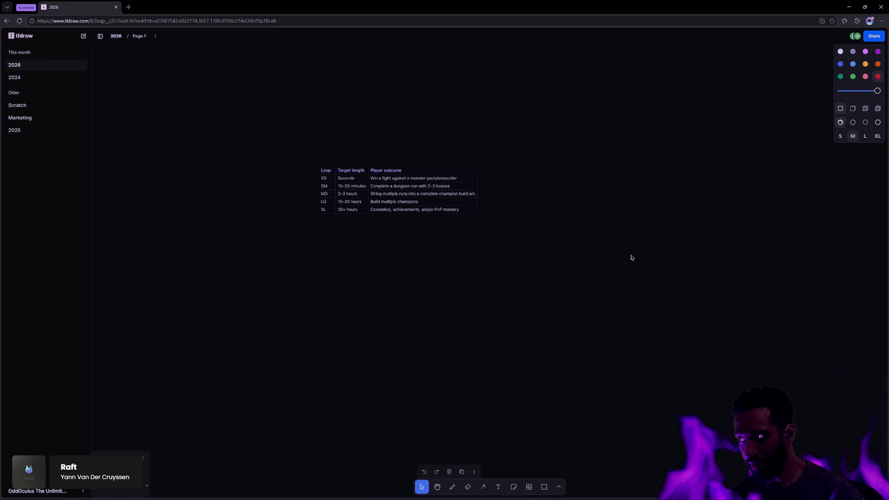
pyautogui.scroll(-2, 641, 301)
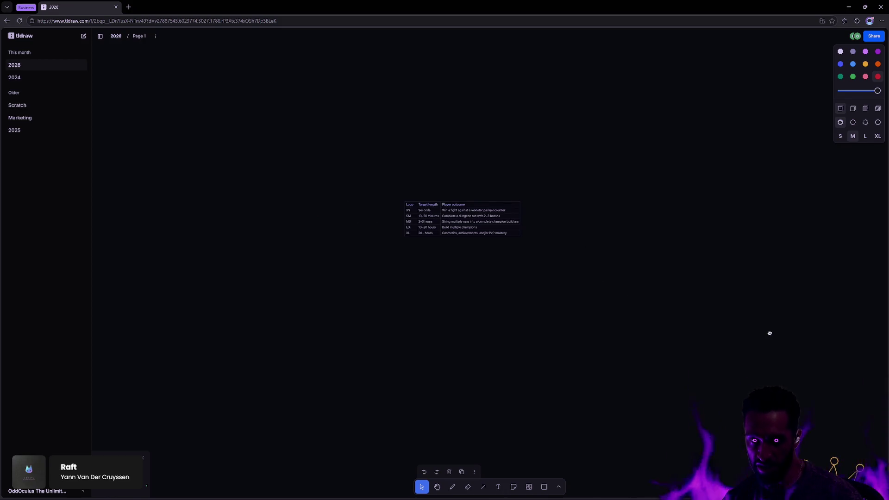
pyautogui.moveTo(770, 334); pyautogui.dragTo(561, 206)
pyautogui.scroll(5, 556, 191)
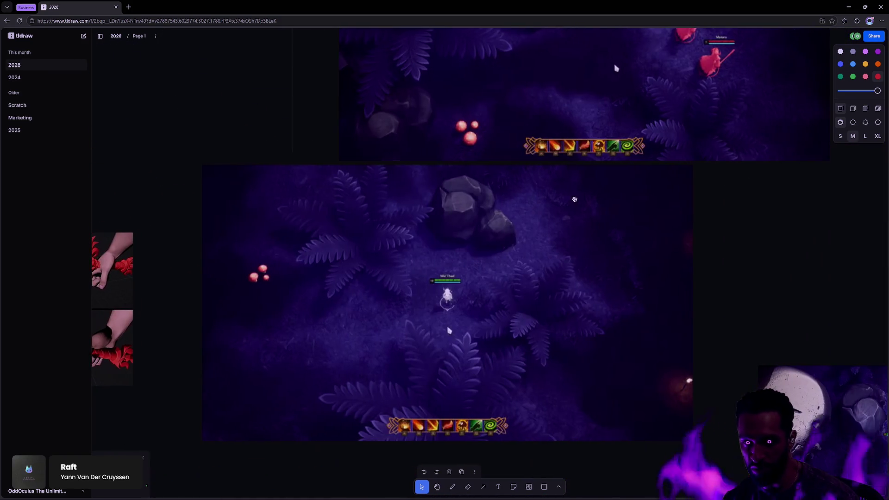
pyautogui.moveTo(740, 252); pyautogui.dragTo(574, 366)
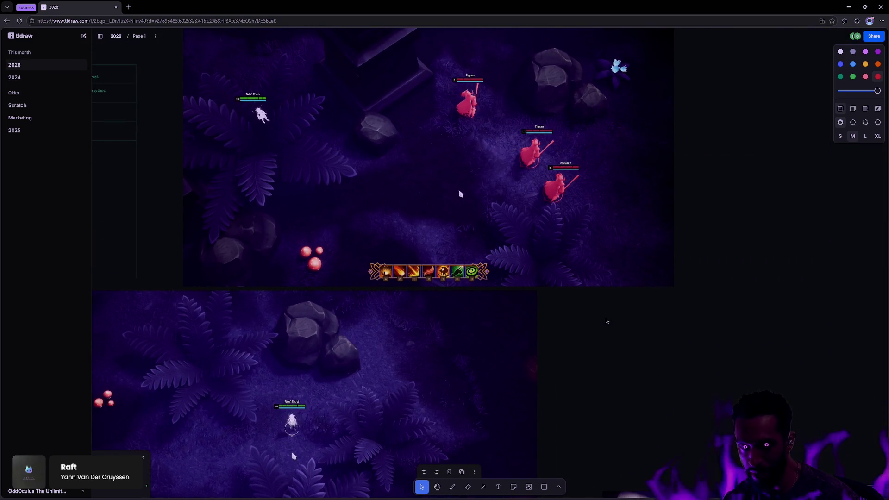
pyautogui.scroll(-10, 482, 135)
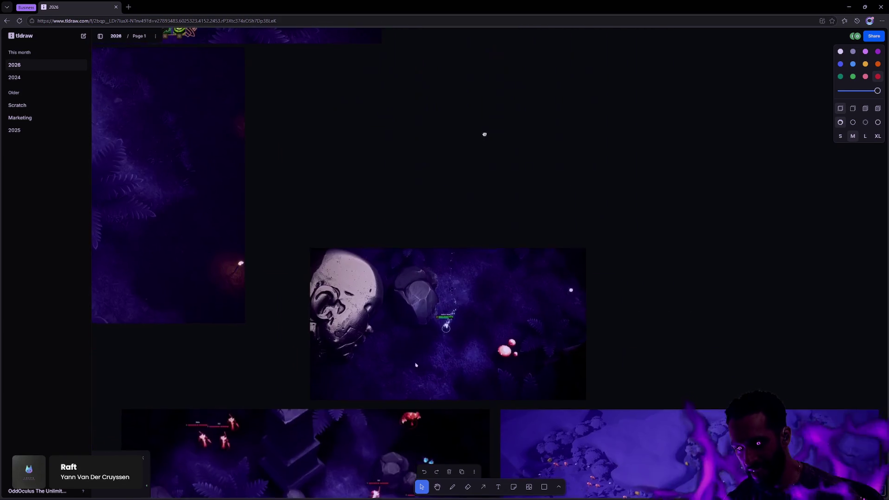
pyautogui.scroll(-10, 466, 121)
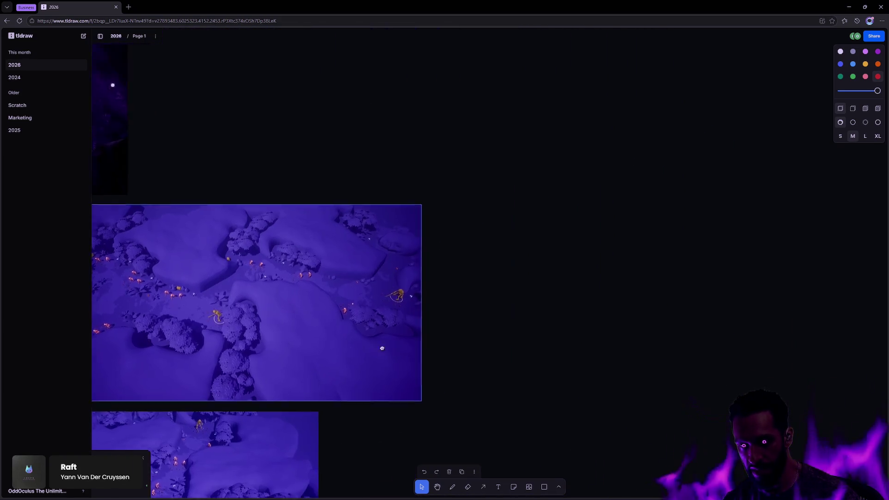
pyautogui.moveTo(632, 197); pyautogui.dragTo(496, 342)
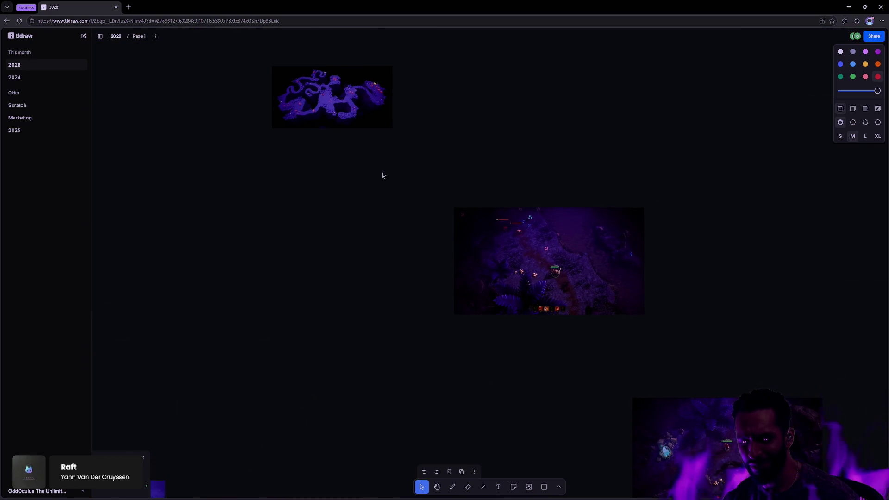
pyautogui.moveTo(399, 131); pyautogui.dragTo(551, 305)
pyautogui.scroll(10, 552, 301)
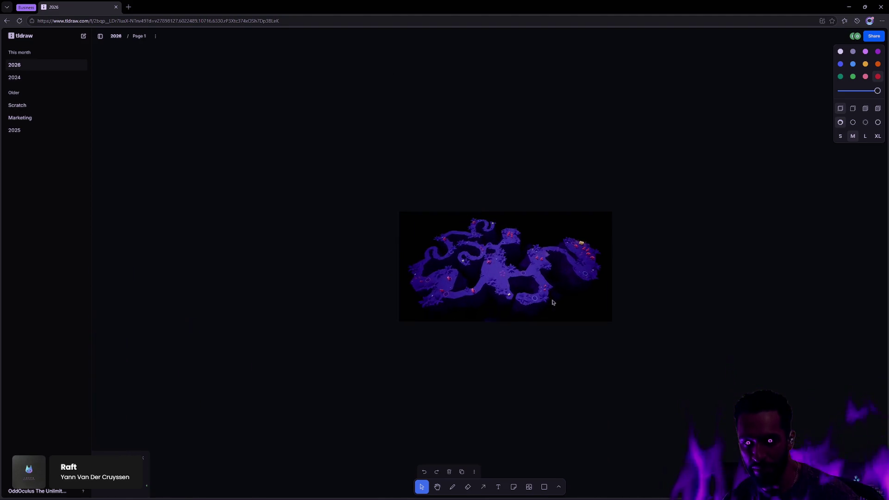
pyautogui.scroll(5, 438, 247)
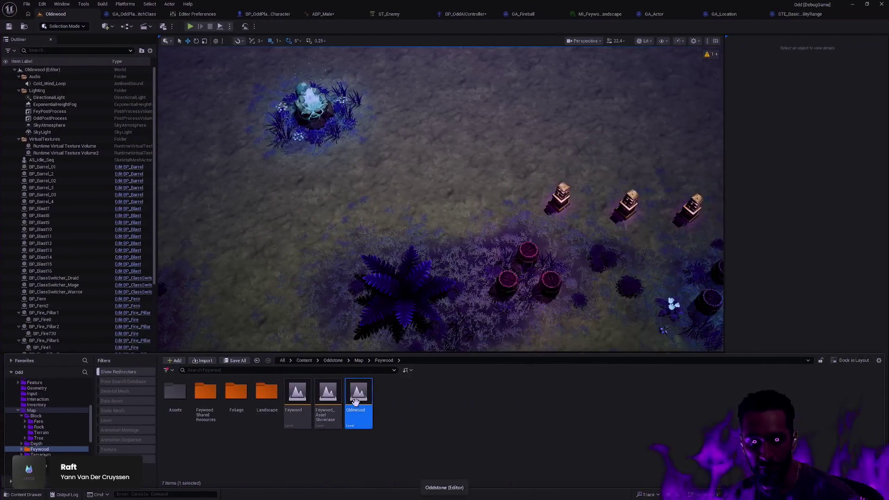
pyautogui.click(47, 444)
pyautogui.doubleClick(267, 402)
pyautogui.click(502, 332)
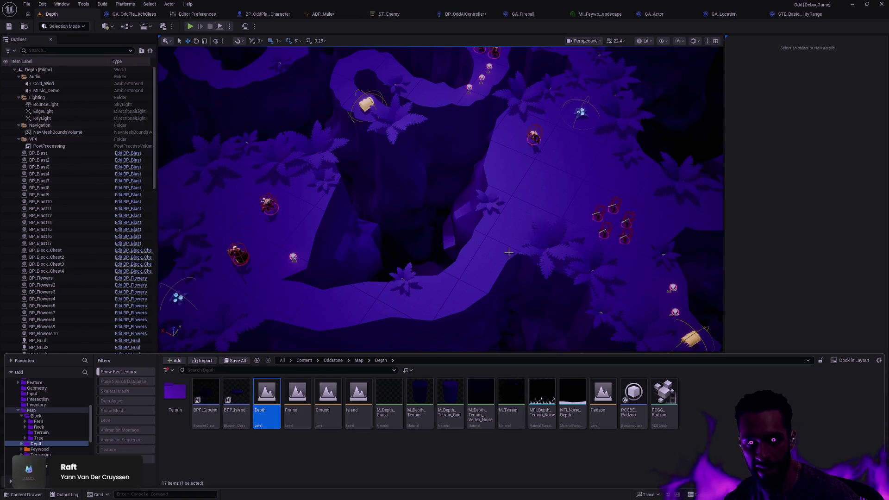
pyautogui.click(511, 252)
pyautogui.press('f')
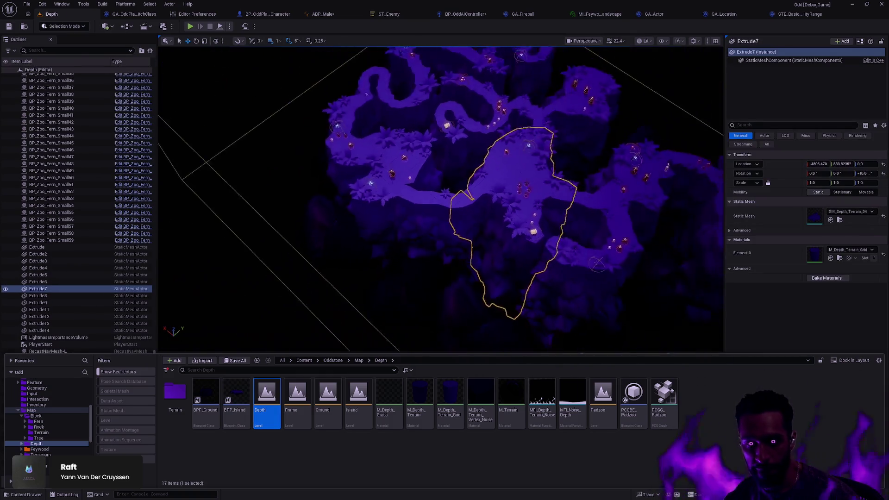
pyautogui.press('w')
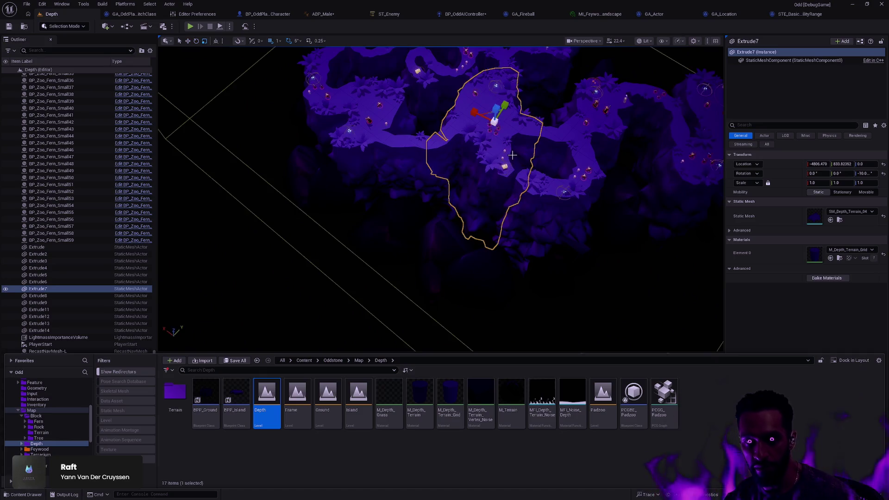
pyautogui.moveTo(506, 104)
pyautogui.mouseDown()
pyautogui.moveTo(414, 204)
pyautogui.moveTo(353, 241)
pyautogui.moveTo(406, 238)
pyautogui.mouseUp()
pyautogui.press('f')
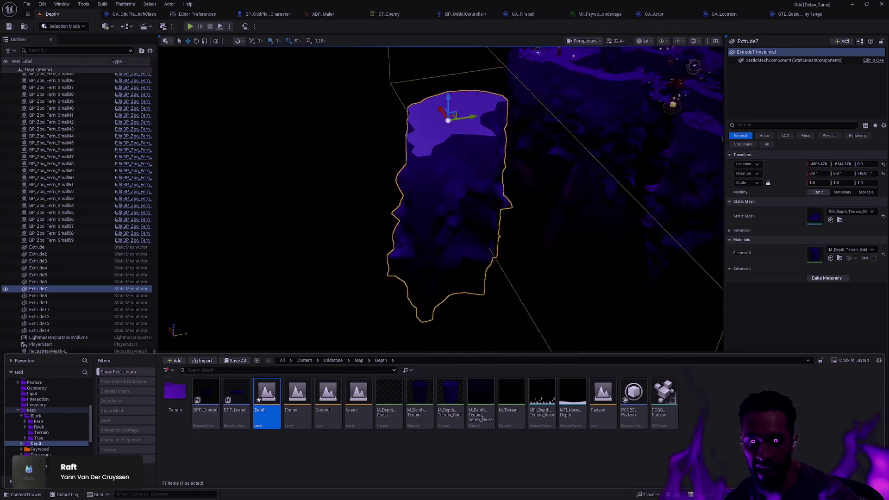
pyautogui.moveTo(439, 199)
pyautogui.mouseDown()
pyautogui.moveTo(504, 201)
pyautogui.moveTo(588, 225)
pyautogui.moveTo(546, 217)
pyautogui.mouseUp()
pyautogui.moveTo(506, 252)
pyautogui.mouseDown()
pyautogui.moveTo(486, 244)
pyautogui.moveTo(533, 250)
pyautogui.moveTo(430, 247)
pyautogui.mouseUp()
pyautogui.press('Escape')
pyautogui.click(357, 245)
pyautogui.keyDown('ctrl'); pyautogui.click(405, 234); pyautogui.keyUp('ctrl')
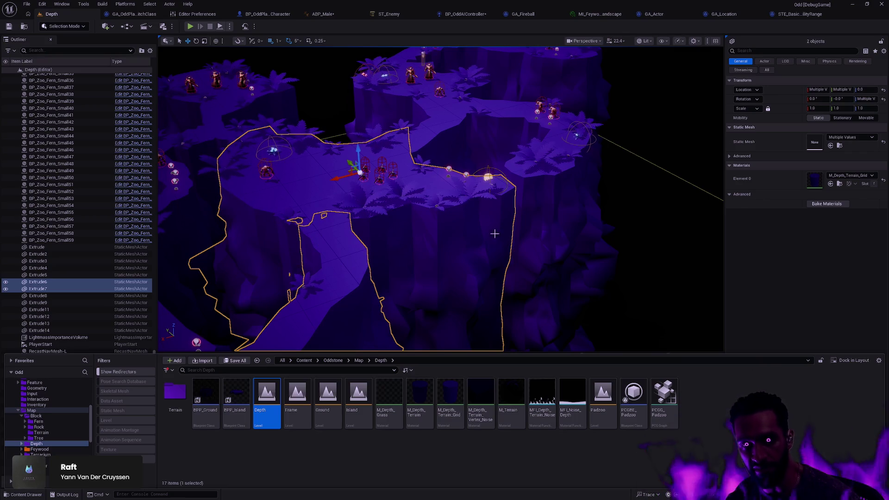
pyautogui.press('Escape')
pyautogui.moveTo(604, 228); pyautogui.dragTo(462, 208)
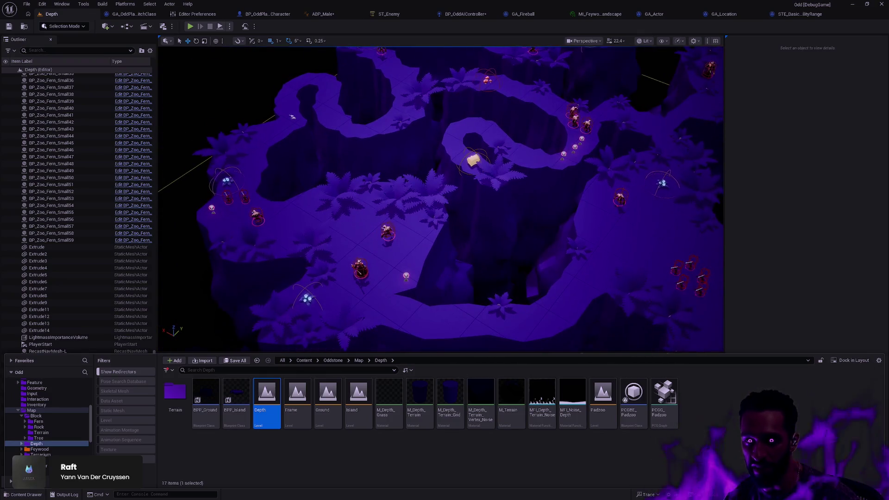
pyautogui.moveTo(292, 117); pyautogui.dragTo(293, 142)
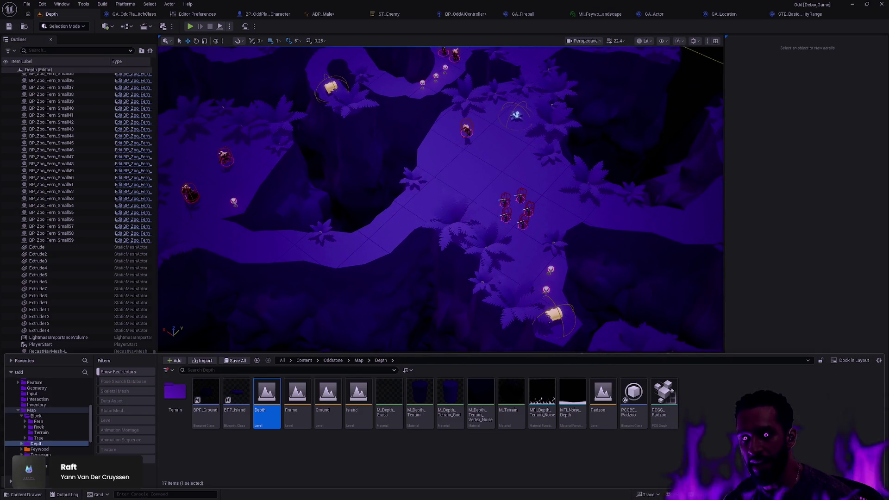
pyautogui.moveTo(459, 215); pyautogui.dragTo(461, 216)
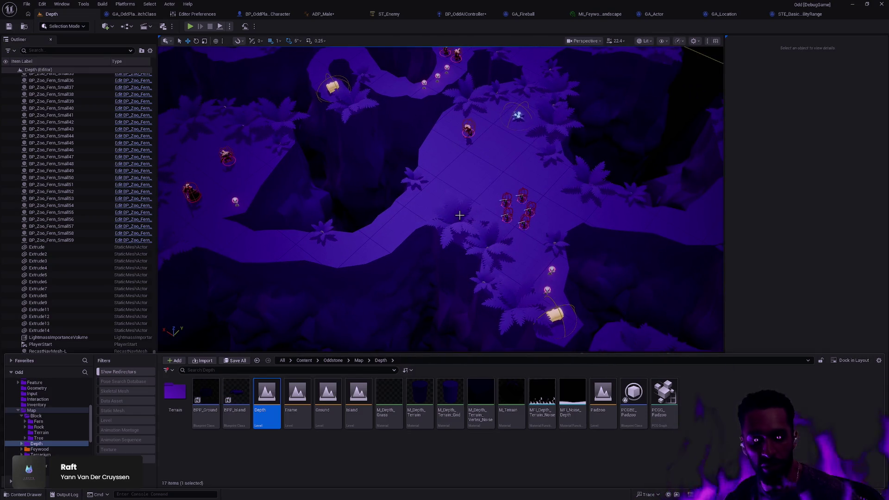
pyautogui.hotkey('shift', '5')
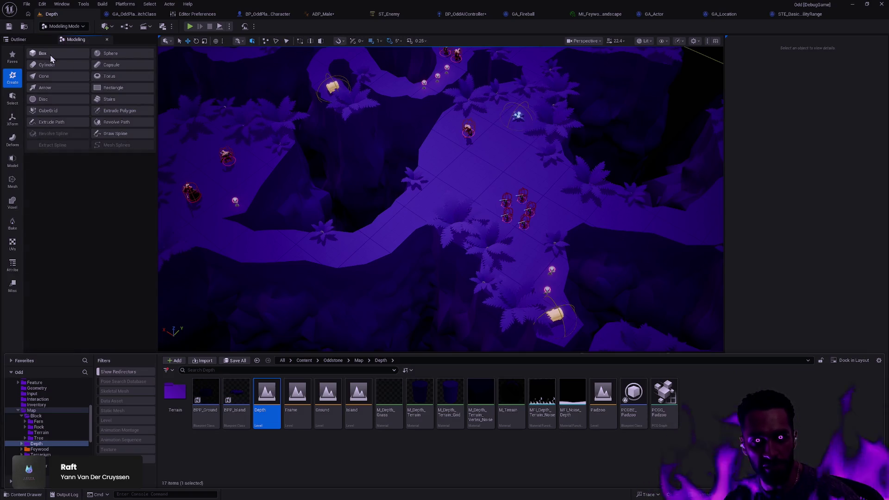
pyautogui.click(50, 54)
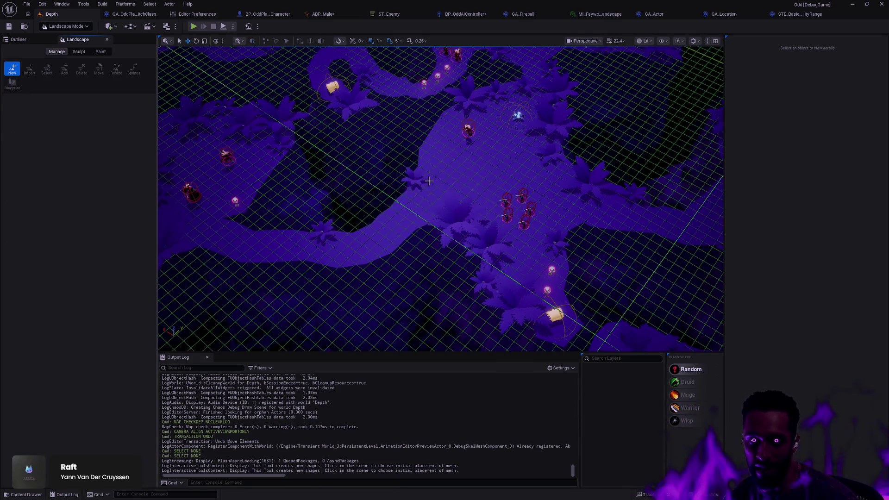
pyautogui.hotkey('shift', '1')
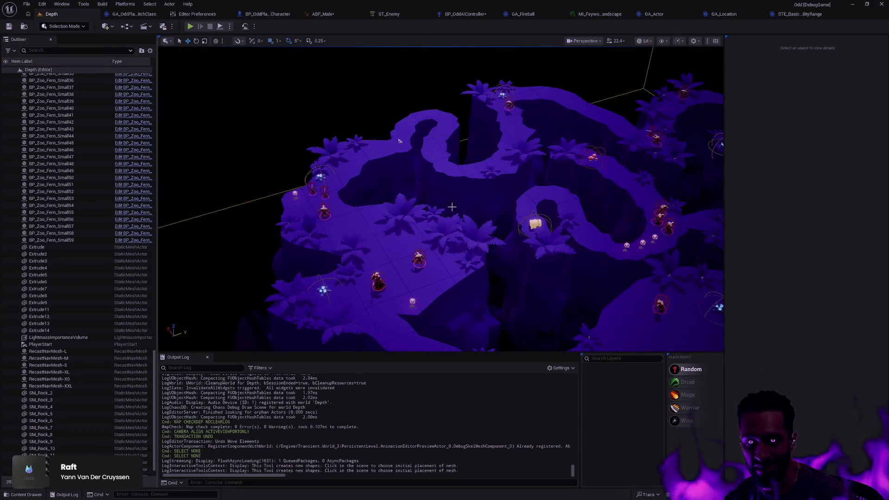
pyautogui.moveTo(514, 227); pyautogui.dragTo(228, 125)
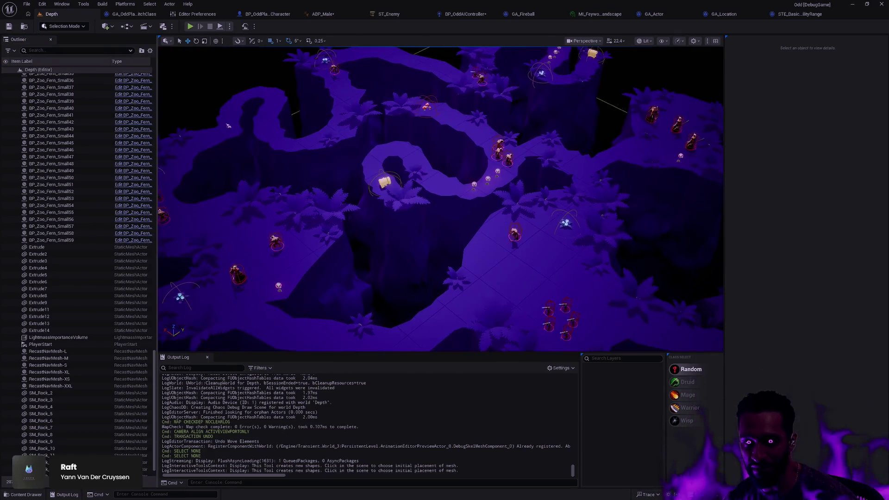
pyautogui.scroll(5, 228, 125)
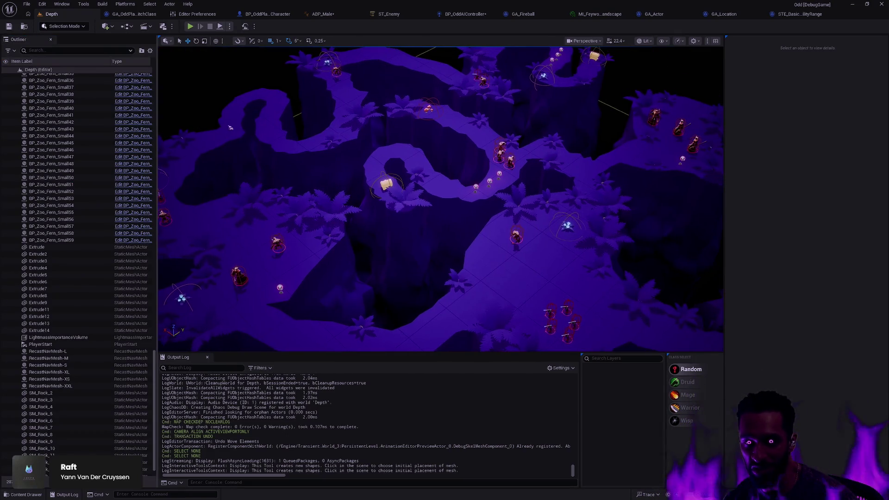
pyautogui.scroll(-5, 259, 78)
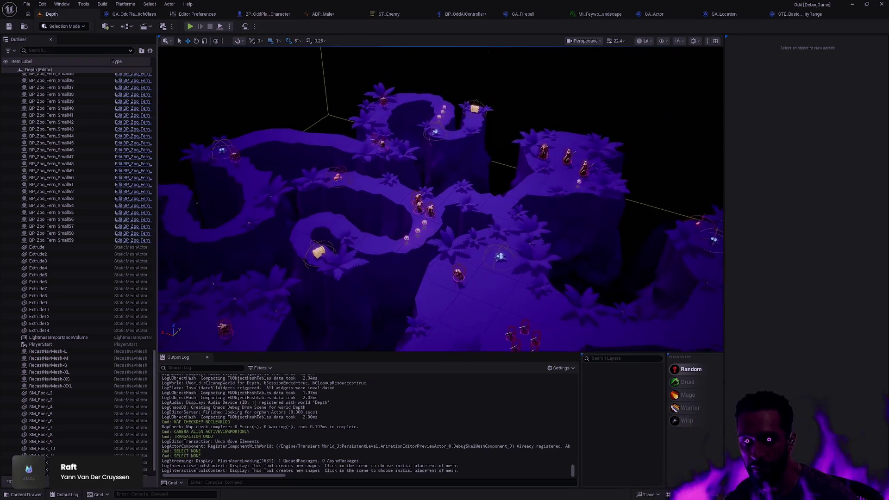
pyautogui.scroll(4, 259, 78)
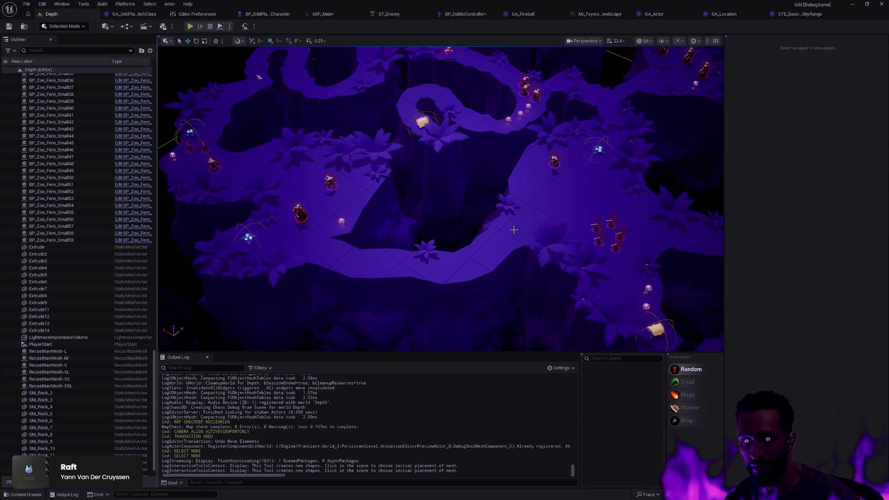
pyautogui.moveTo(513, 228)
pyautogui.mouseDown()
pyautogui.moveTo(495, 187)
pyautogui.moveTo(467, 178)
pyautogui.moveTo(302, 226)
pyautogui.mouseUp()
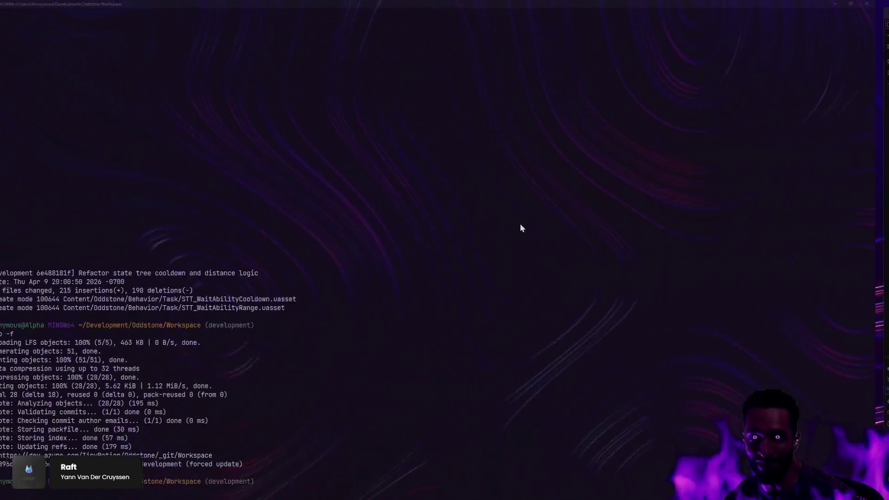
# Step: Scroll around the tldraw board to look over the game screenshots
pyautogui.scroll(-5, 517, 226)
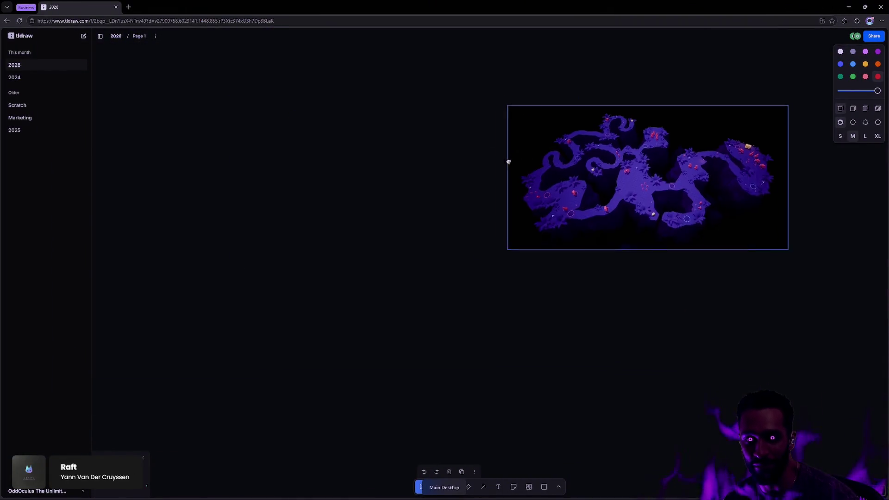
pyautogui.scroll(-3, 543, 228)
pyautogui.hscroll(-4, 620, 169)
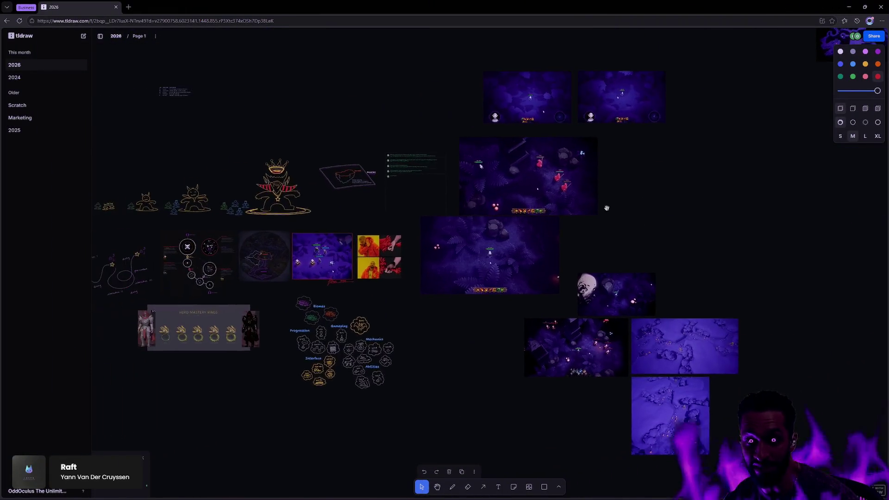
pyautogui.scroll(3, 485, 267)
pyautogui.scroll(5, 485, 267)
pyautogui.scroll(5, 516, 240)
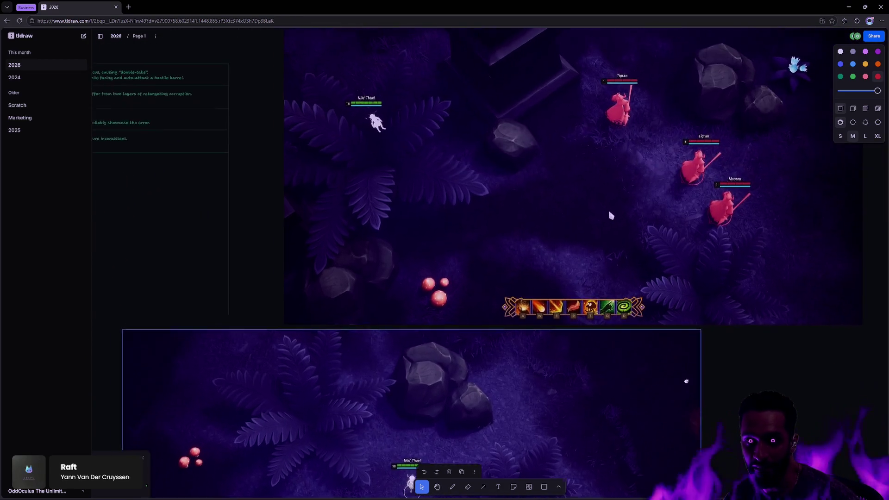
pyautogui.scroll(-5, 610, 206)
pyautogui.scroll(-8, 524, 143)
pyautogui.hscroll(4, 551, 138)
pyautogui.hscroll(-3, 565, 130)
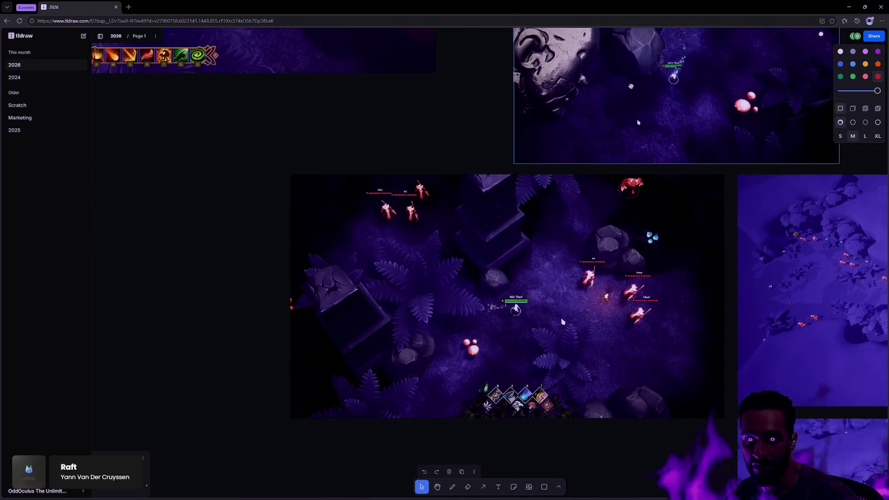
pyautogui.scroll(-5, 557, 186)
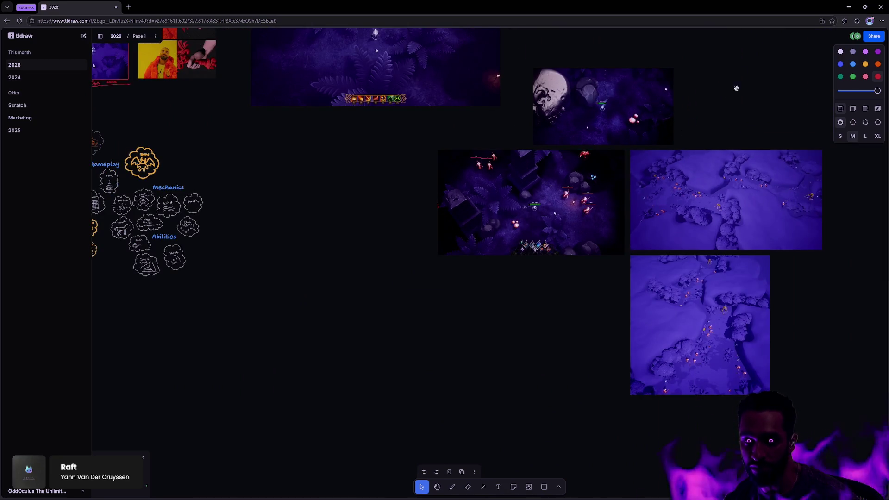
# Step: Pan to another screenshot group, then switch to the Latest videos folder window
pyautogui.moveTo(728, 95); pyautogui.dragTo(640, 227)
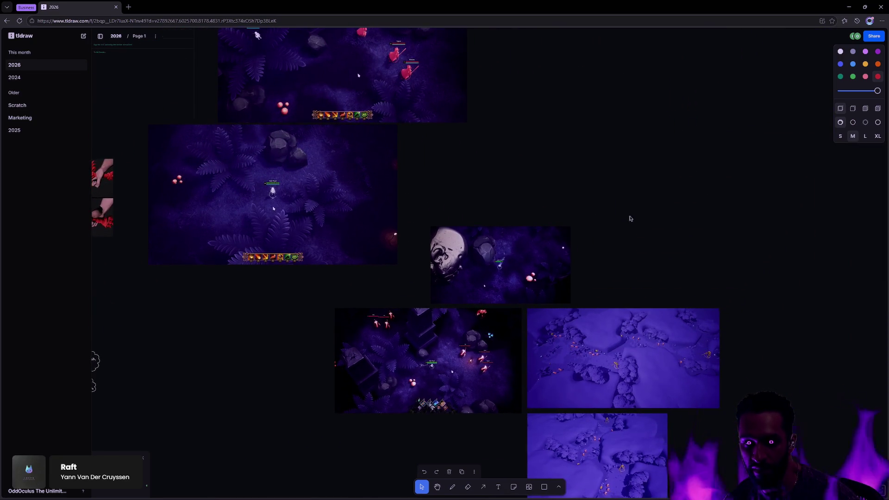
pyautogui.scroll(-3, 629, 220)
pyautogui.hotkey('alt', 'Tab')
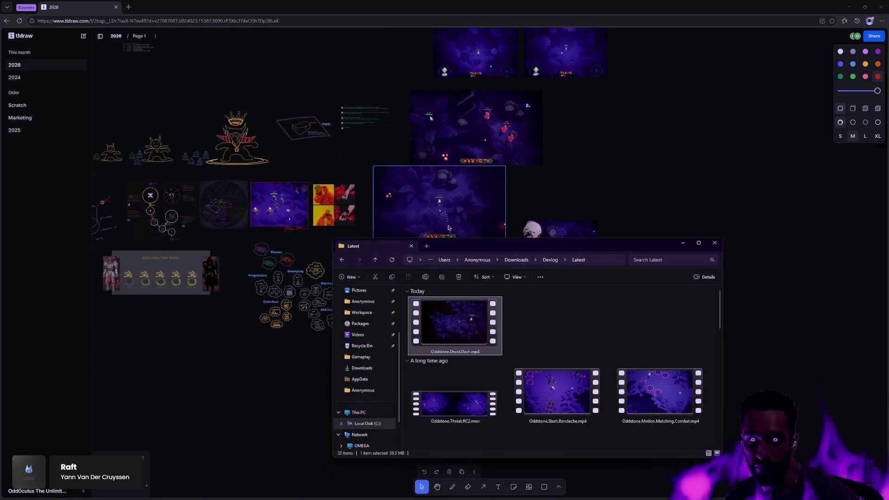
# Step: Play Oddstone.Druid.Dash.mp4 full size in Media Player
pyautogui.press('Return')
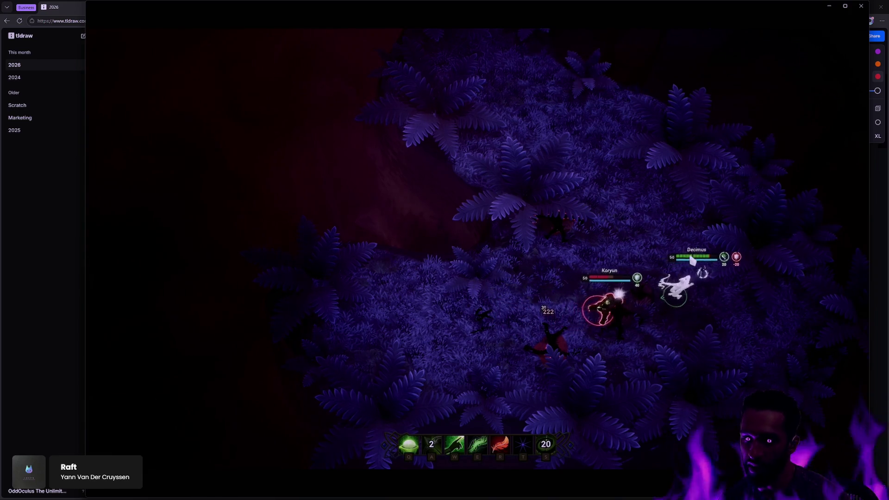
pyautogui.moveTo(591, 246)
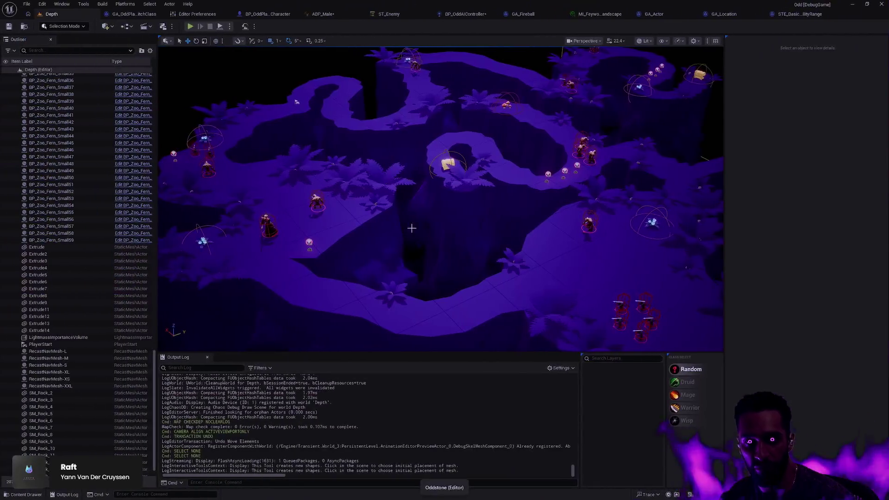
# Step: Frame the cliff pieces and select Extrude5 together with Extrude6
pyautogui.click(408, 229)
pyautogui.press('f')
pyautogui.scroll(-5, 373, 250)
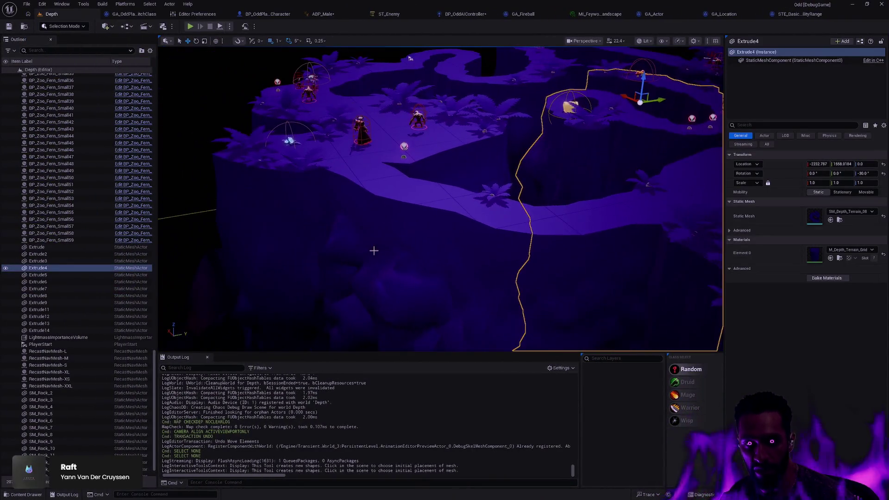
pyautogui.click(472, 194)
pyautogui.keyDown('ctrl'); pyautogui.click(390, 133); pyautogui.keyUp('ctrl')
# Step: Merge the two selected pieces with Modeling Mode's Mesh > Union and accept
pyautogui.hotkey('shift', '5')
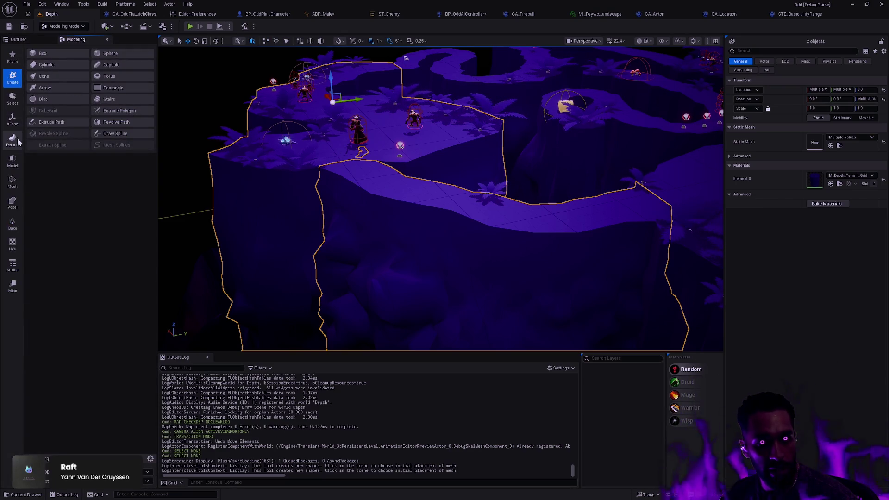
pyautogui.click(13, 122)
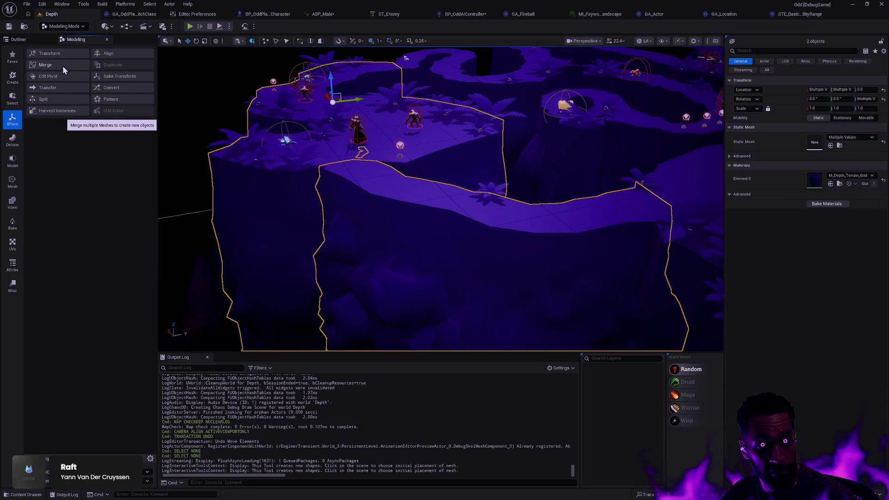
pyautogui.click(12, 182)
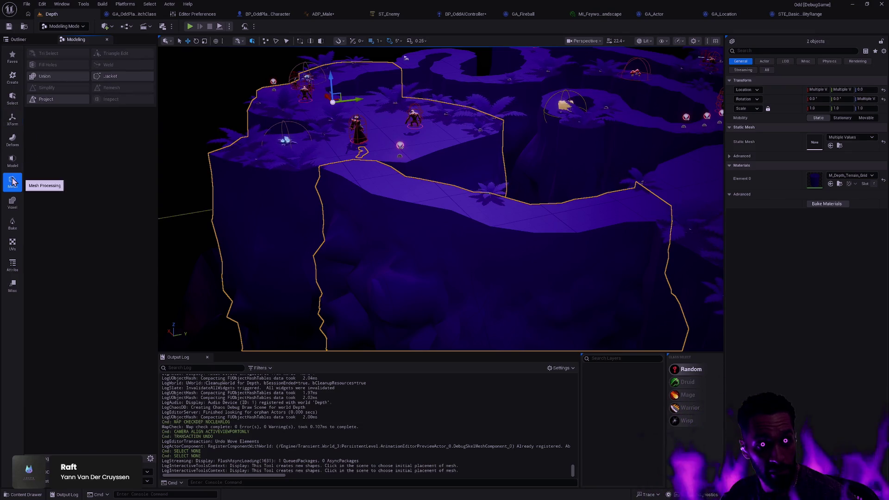
pyautogui.click(45, 76)
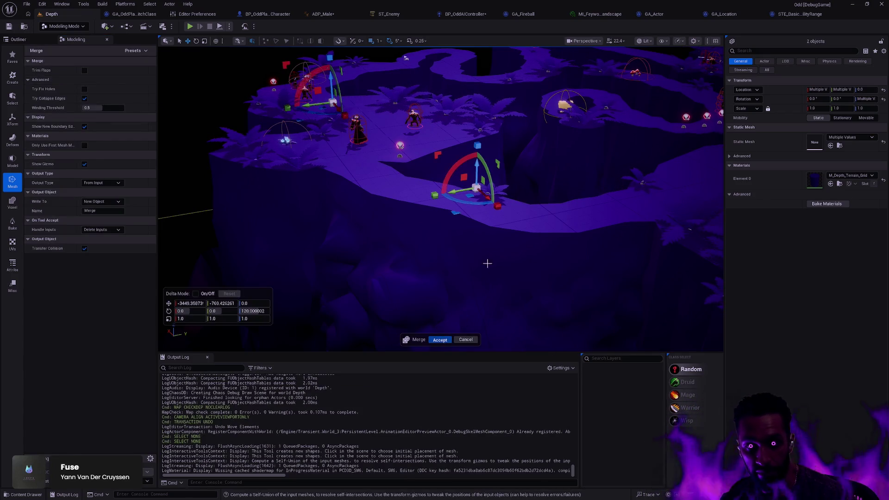
pyautogui.press('Return')
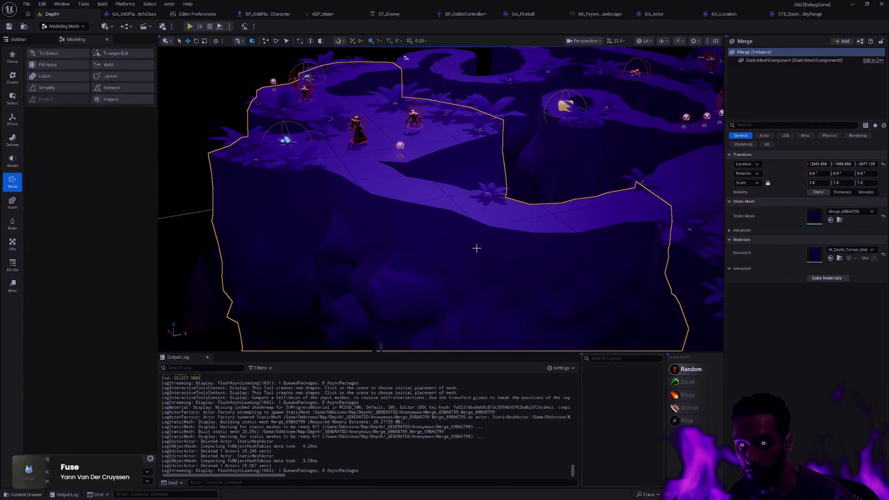
pyautogui.moveTo(473, 272)
pyautogui.mouseDown()
pyautogui.moveTo(454, 249)
pyautogui.moveTo(473, 257)
pyautogui.mouseUp()
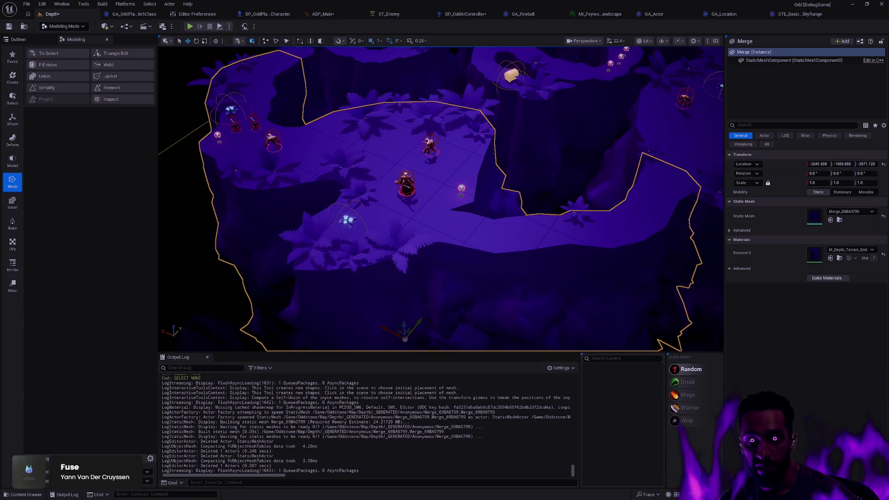
pyautogui.moveTo(440, 199); pyautogui.dragTo(405, 173)
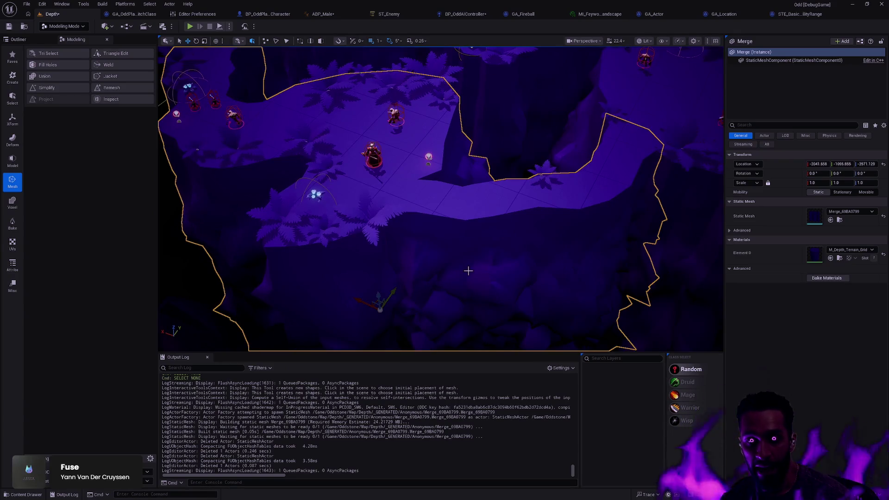
pyautogui.click(597, 42)
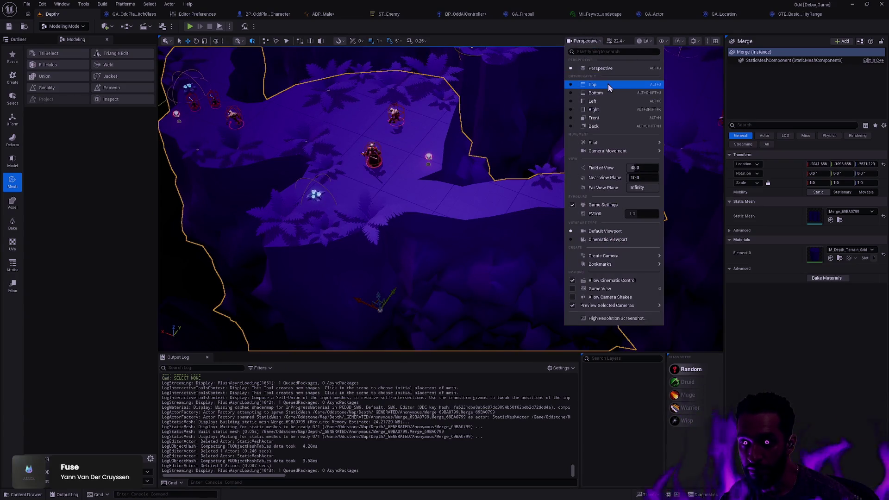
# Step: Inspect the merged cliff's triangles in Lit Wireframe, then return to Lit shading
pyautogui.click(645, 40)
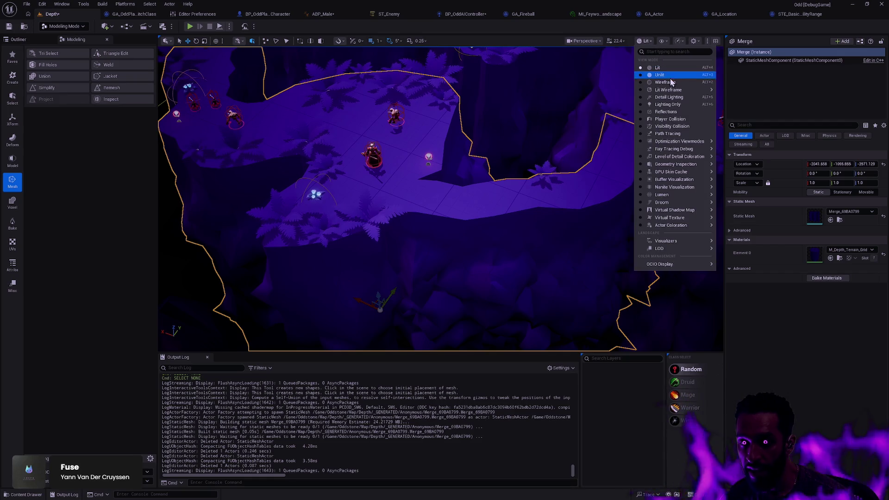
pyautogui.click(671, 94)
pyautogui.scroll(10, 591, 120)
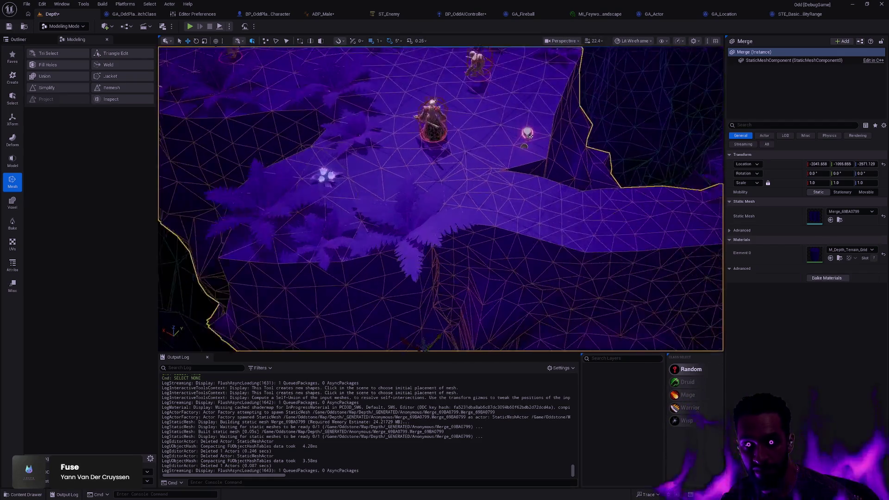
pyautogui.scroll(-10, 591, 120)
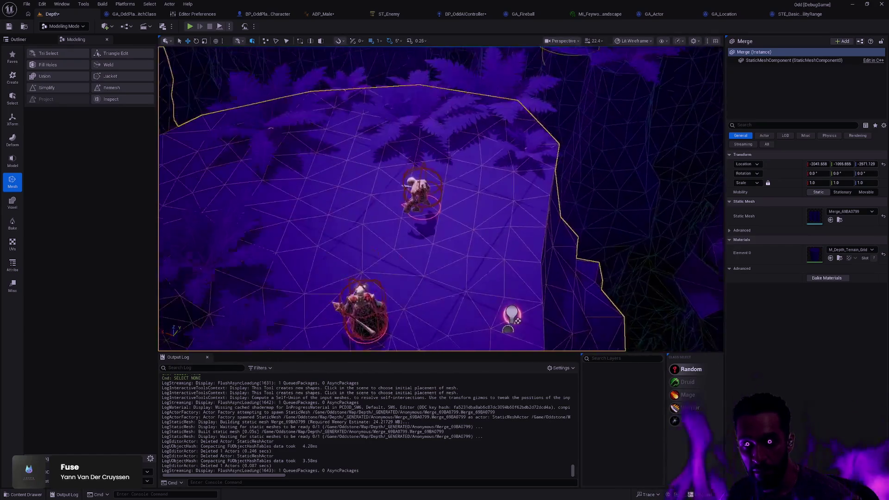
pyautogui.scroll(8, 528, 114)
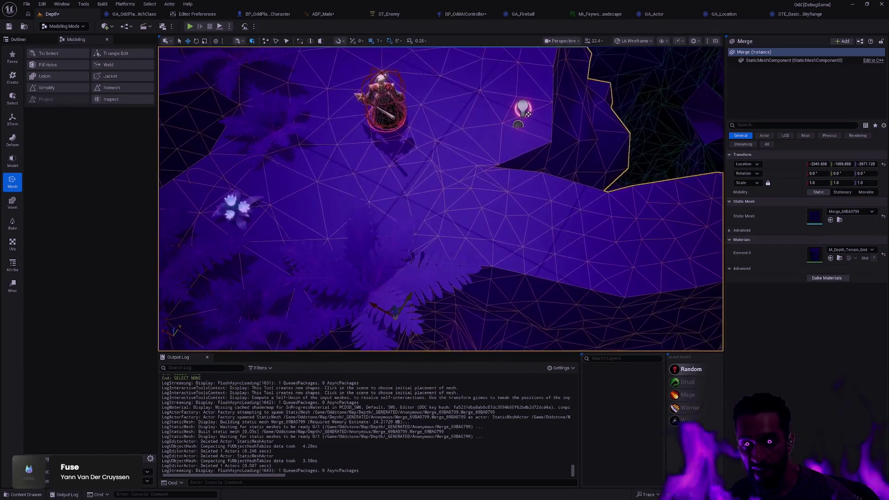
pyautogui.scroll(-8, 528, 114)
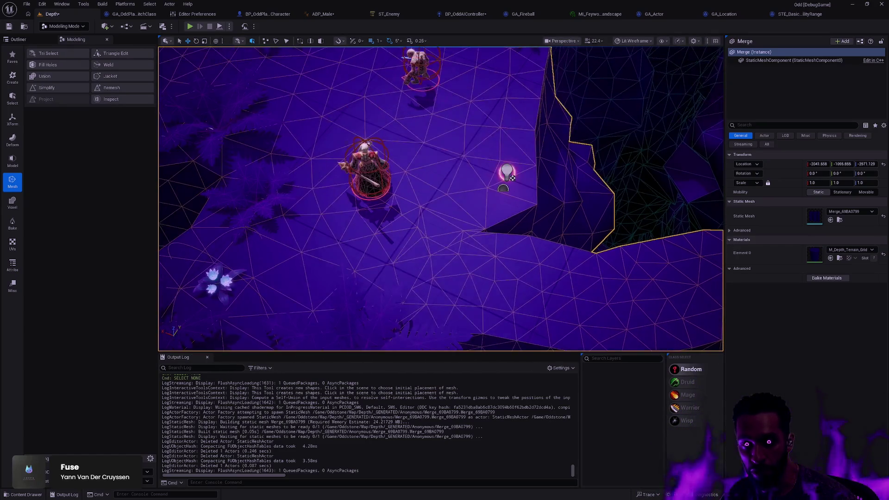
pyautogui.scroll(4, 528, 114)
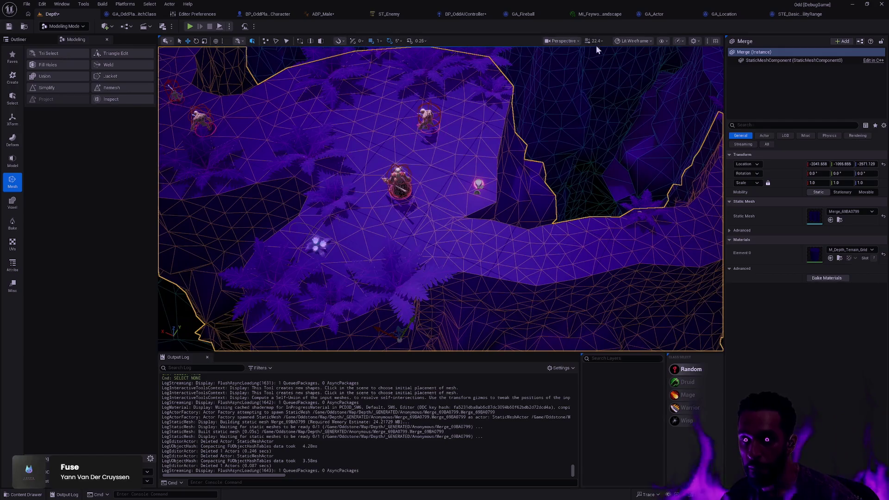
pyautogui.click(634, 41)
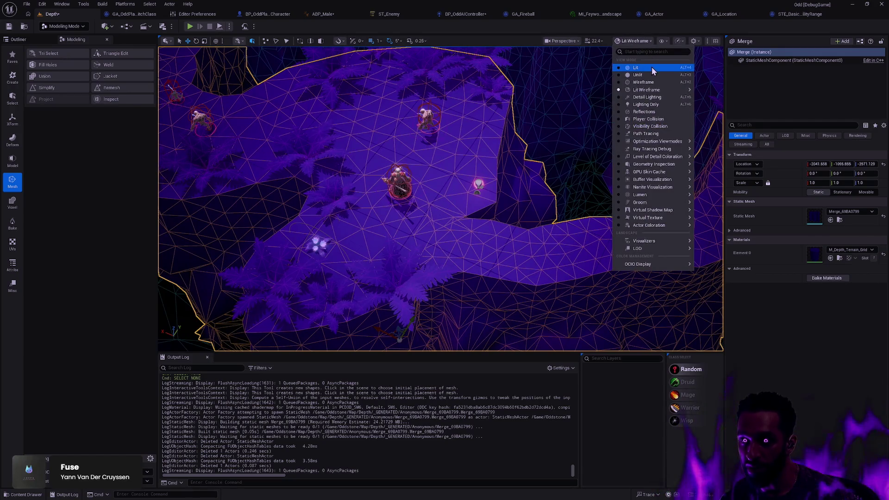
pyautogui.click(651, 67)
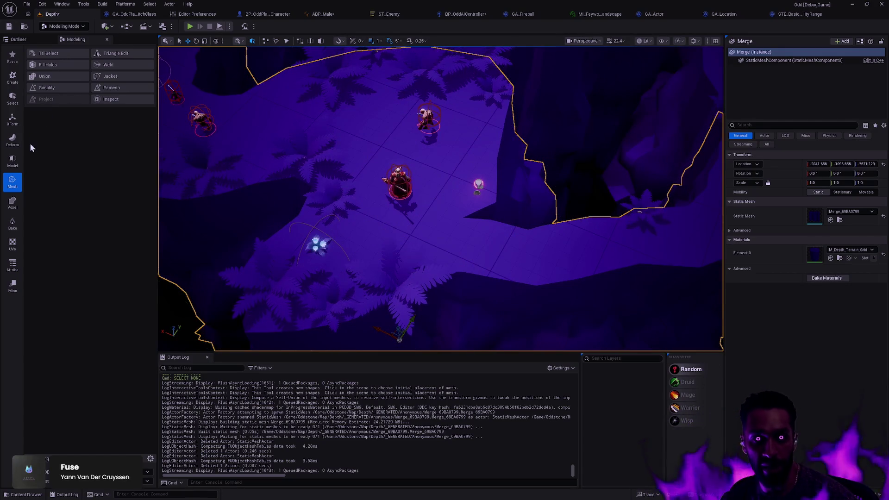
# Step: Remesh the merged cliff toward a 15465-triangle target and accept the result
pyautogui.click(112, 88)
pyautogui.moveTo(469, 239); pyautogui.dragTo(469, 234)
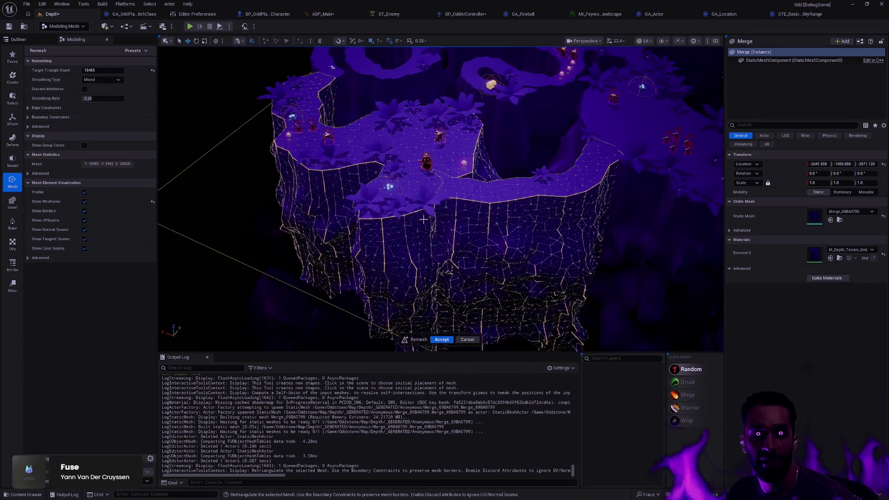
pyautogui.press('Return')
pyautogui.moveTo(486, 258); pyautogui.dragTo(202, 144)
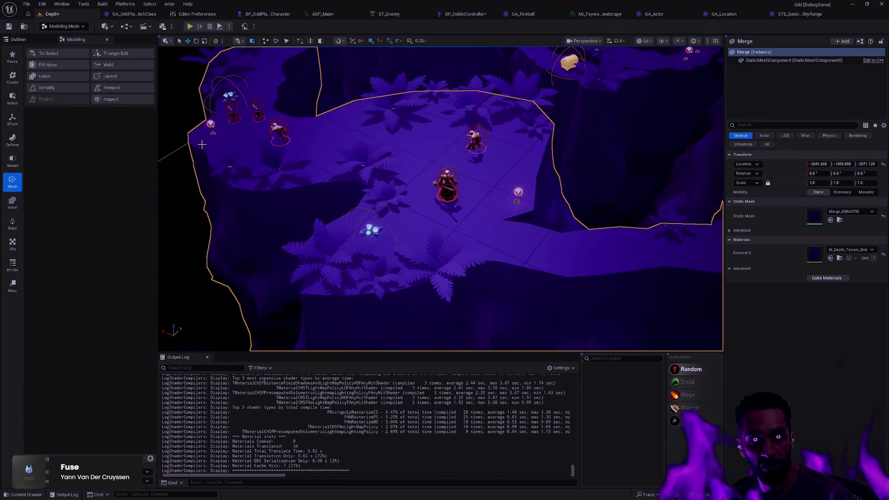
pyautogui.click(12, 98)
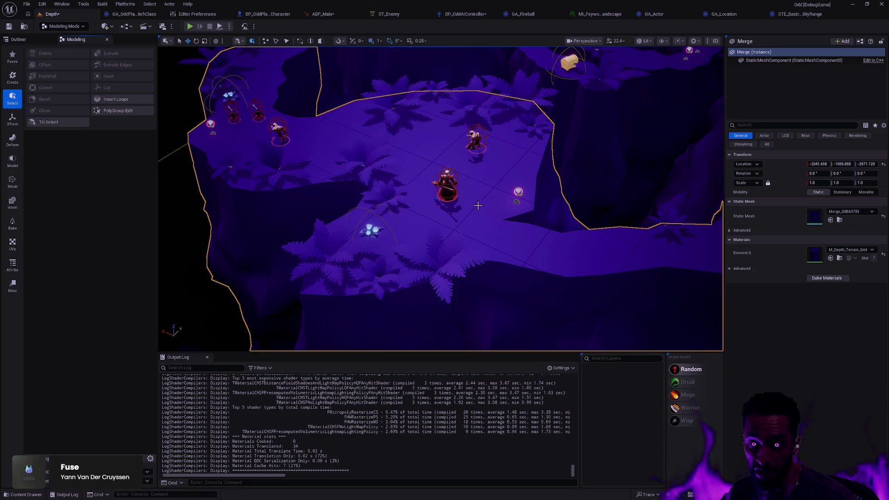
# Step: Preview a Fast Iterative Deform > Smooth on the merged cliff at 0.8 per step, 10 steps
pyautogui.moveTo(486, 194); pyautogui.dragTo(490, 167)
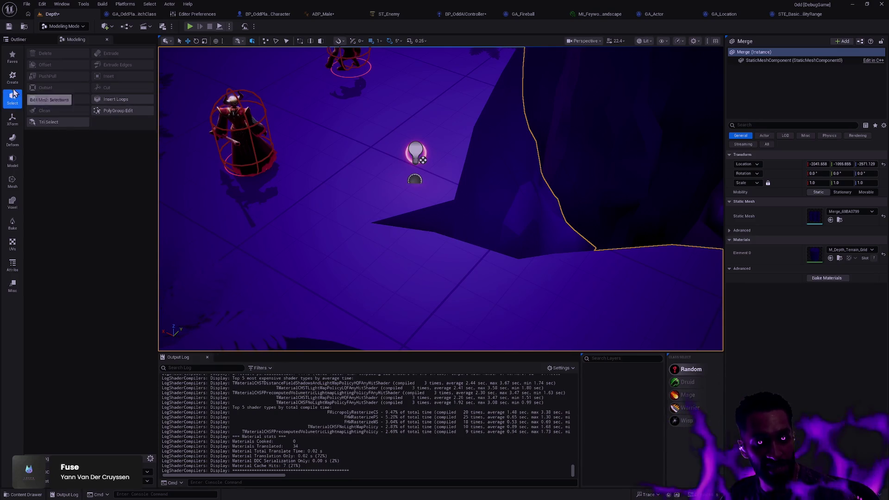
pyautogui.click(13, 140)
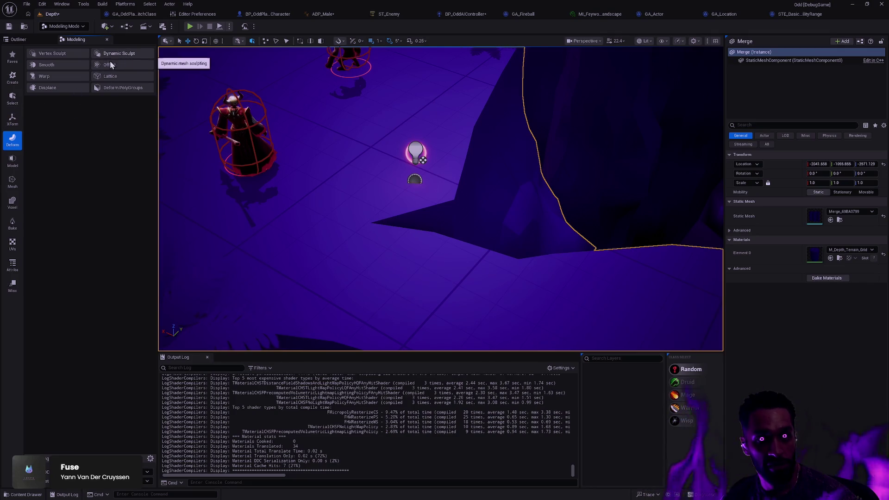
pyautogui.click(13, 120)
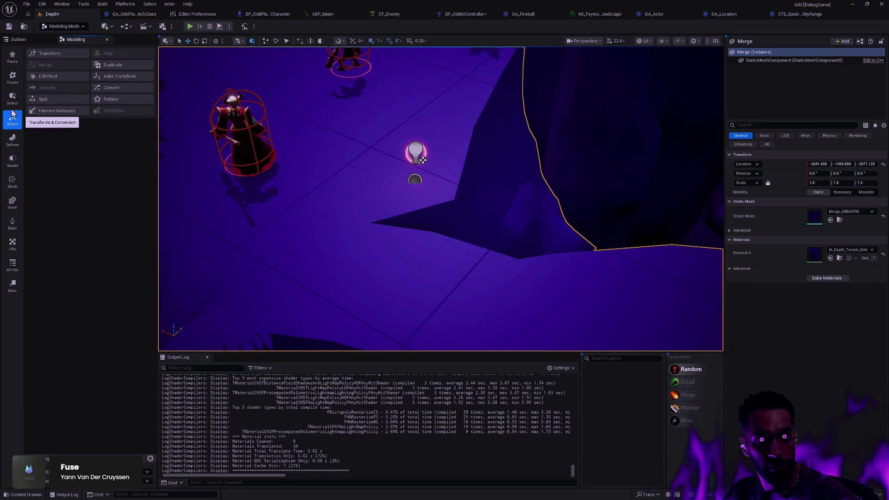
pyautogui.click(12, 143)
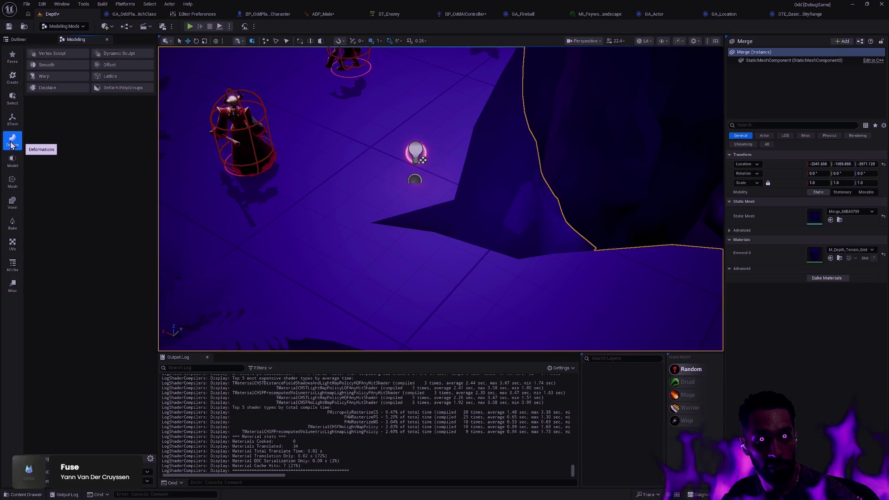
pyautogui.click(47, 65)
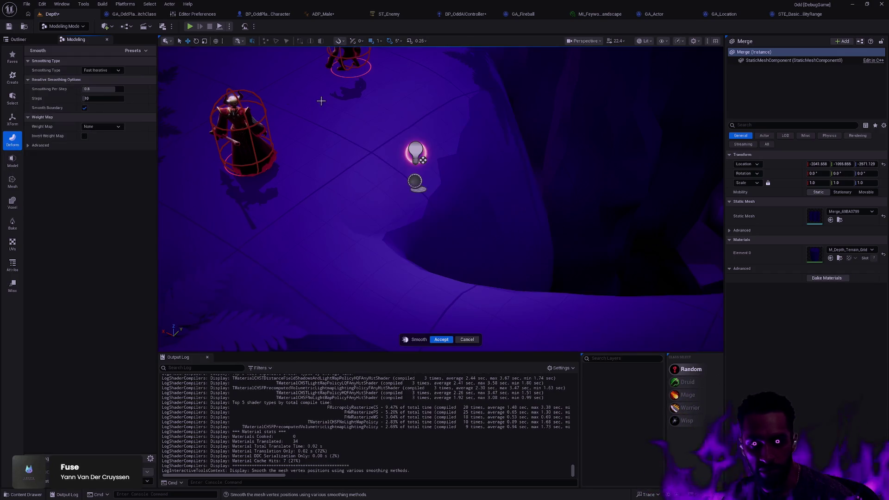
pyautogui.press('f')
pyautogui.scroll(-10, 313, 262)
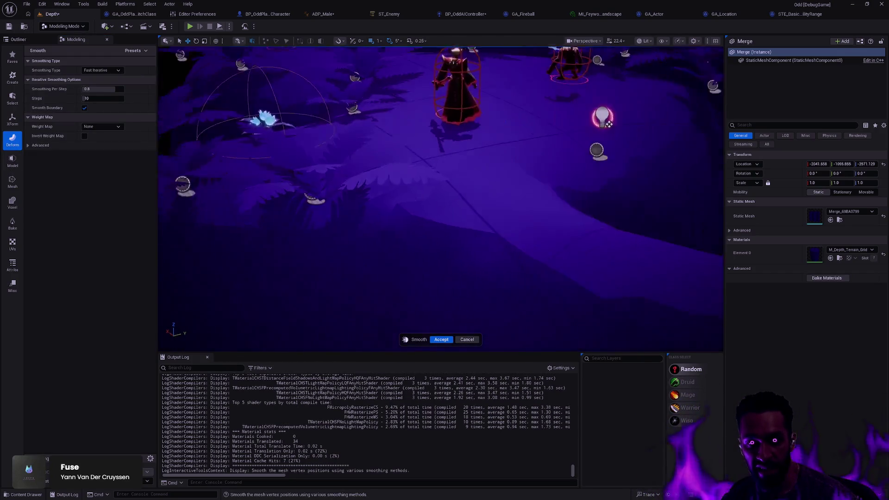
pyautogui.scroll(5, 377, 185)
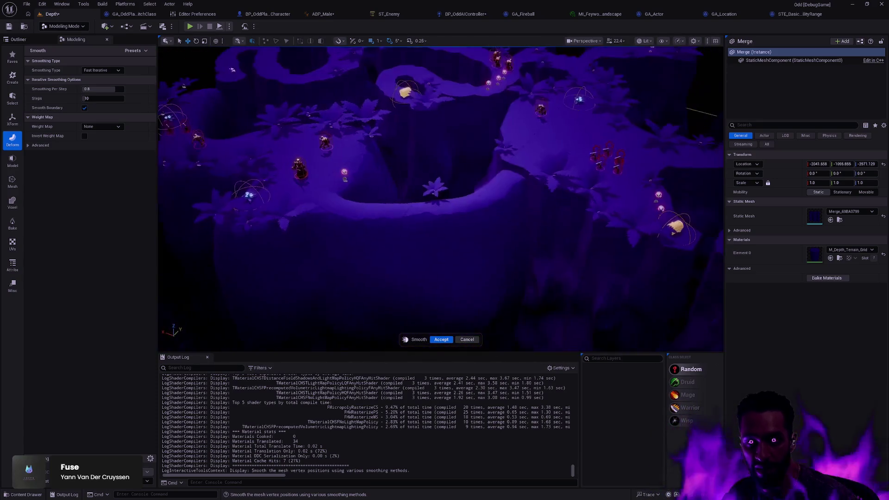
pyautogui.scroll(-5, 440, 199)
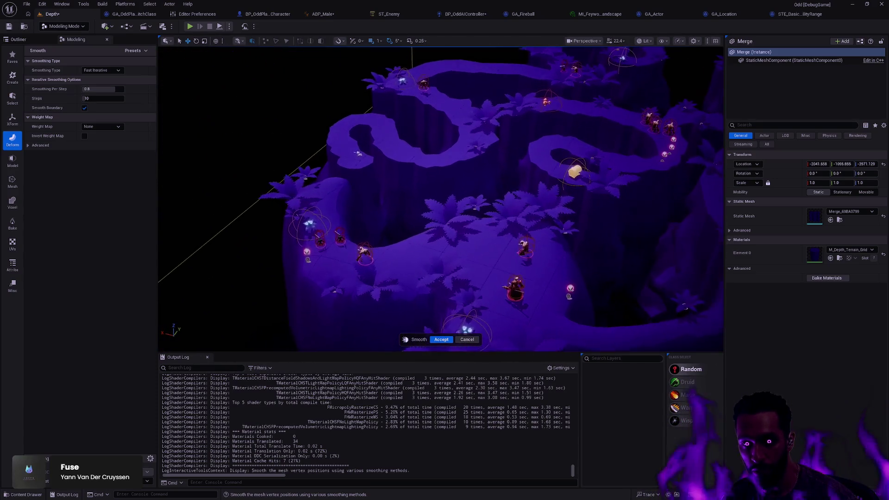
pyautogui.scroll(-5, 440, 199)
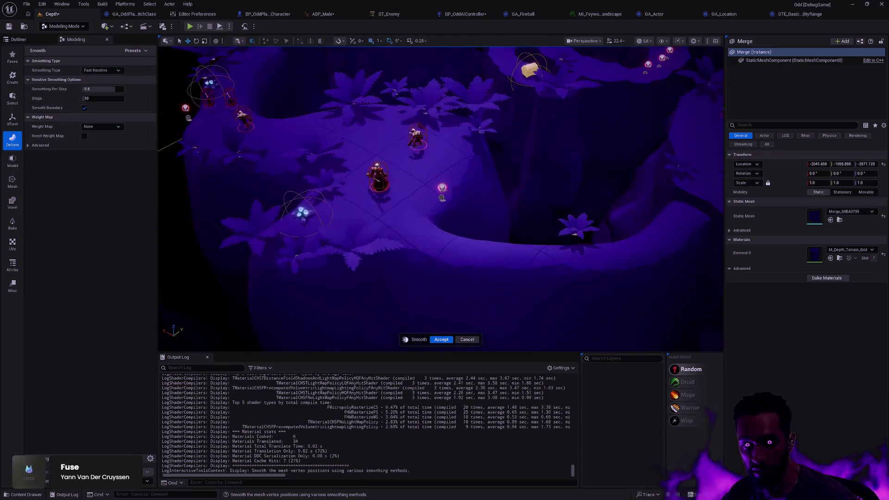
pyautogui.moveTo(439, 199)
pyautogui.mouseDown()
pyautogui.moveTo(449, 181)
pyautogui.moveTo(439, 153)
pyautogui.moveTo(440, 222)
pyautogui.moveTo(440, 189)
pyautogui.moveTo(463, 206)
pyautogui.mouseUp()
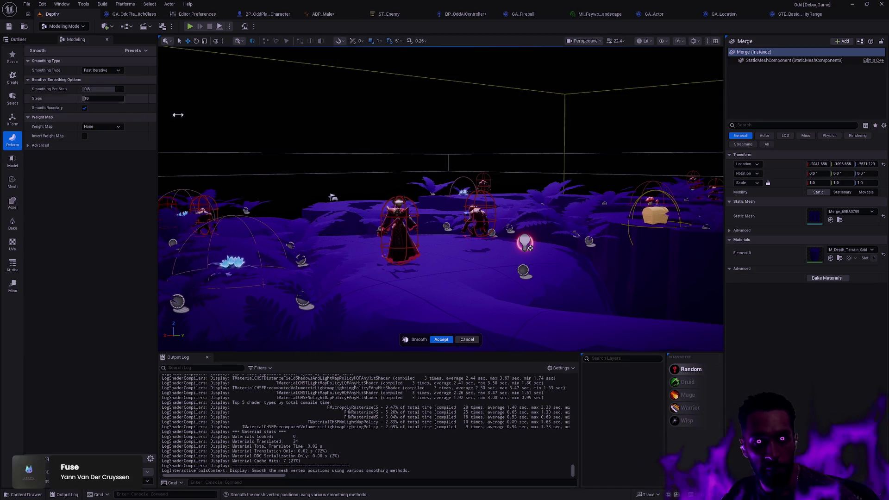
pyautogui.moveTo(179, 116); pyautogui.dragTo(178, 148)
pyautogui.moveTo(354, 156)
pyautogui.mouseDown()
pyautogui.moveTo(366, 162)
pyautogui.moveTo(354, 156)
pyautogui.mouseUp()
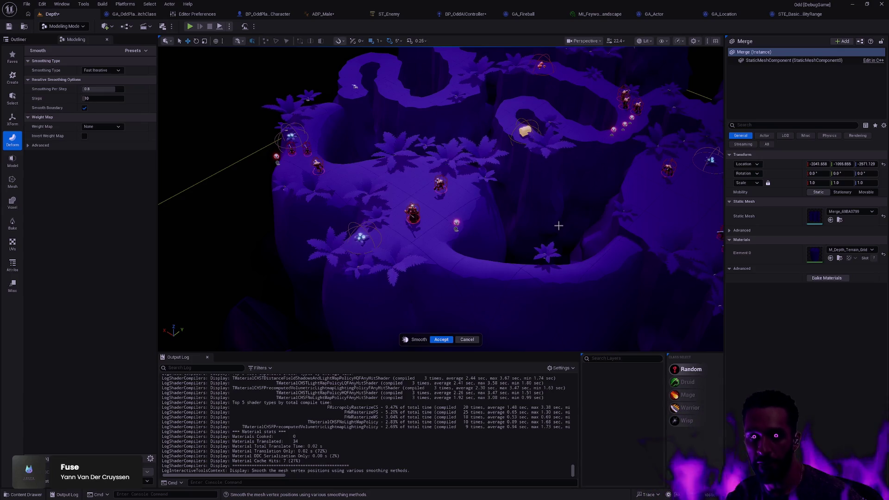
pyautogui.scroll(10, 556, 224)
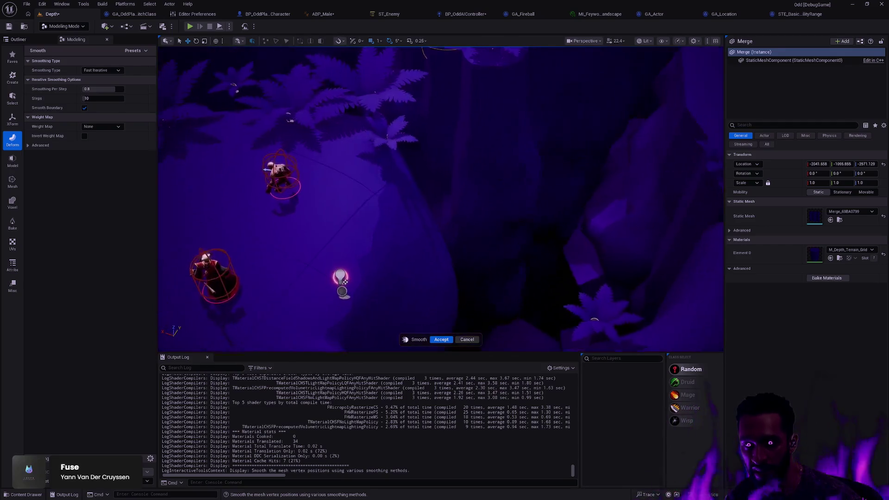
pyautogui.moveTo(484, 134)
pyautogui.mouseDown()
pyautogui.moveTo(444, 144)
pyautogui.moveTo(482, 131)
pyautogui.moveTo(638, 340)
pyautogui.moveTo(366, 66)
pyautogui.moveTo(349, 134)
pyautogui.mouseUp()
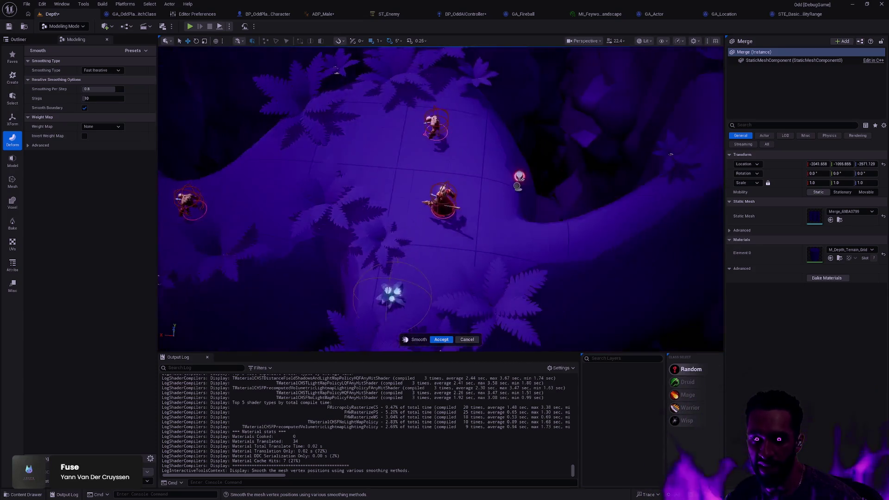
pyautogui.scroll(3, 557, 295)
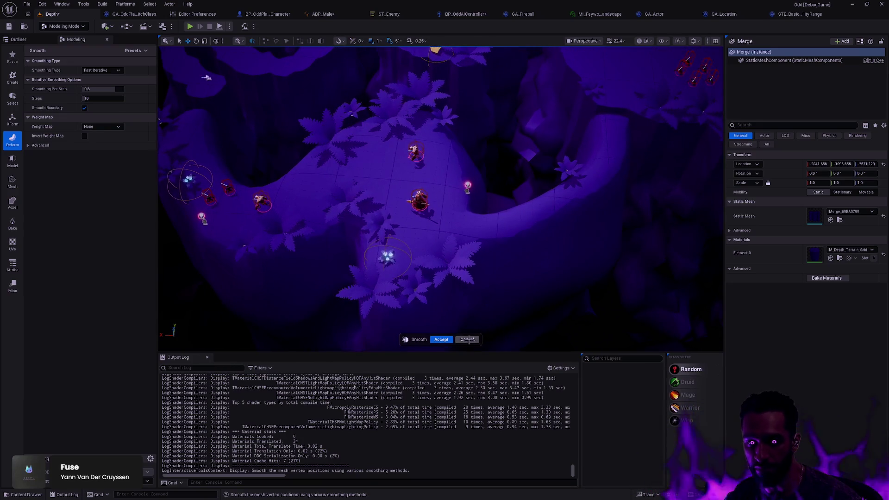
# Step: Cancel the Smooth tool and undo Remesh and Merge Meshes so the Extrude pieces are separate again
pyautogui.click(467, 339)
pyautogui.hotkey('ctrl', 'z')
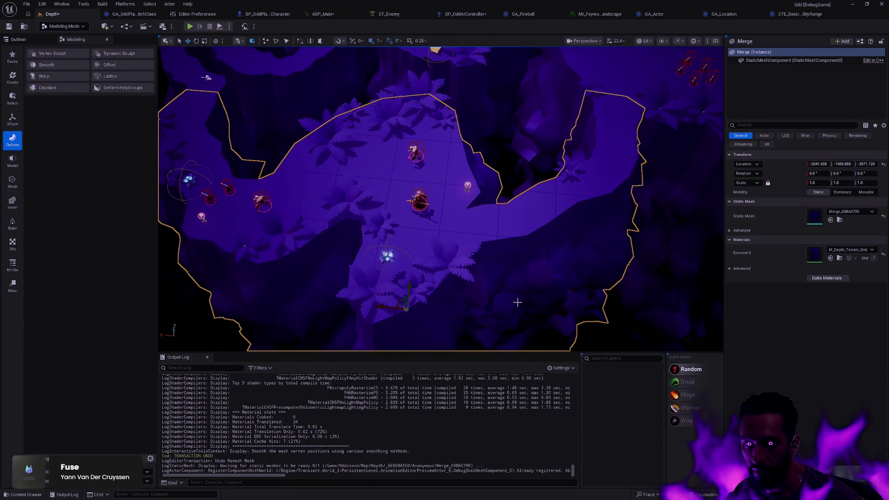
pyautogui.hotkey('ctrl', 'z')
pyautogui.hotkey('ctrl', 'z')
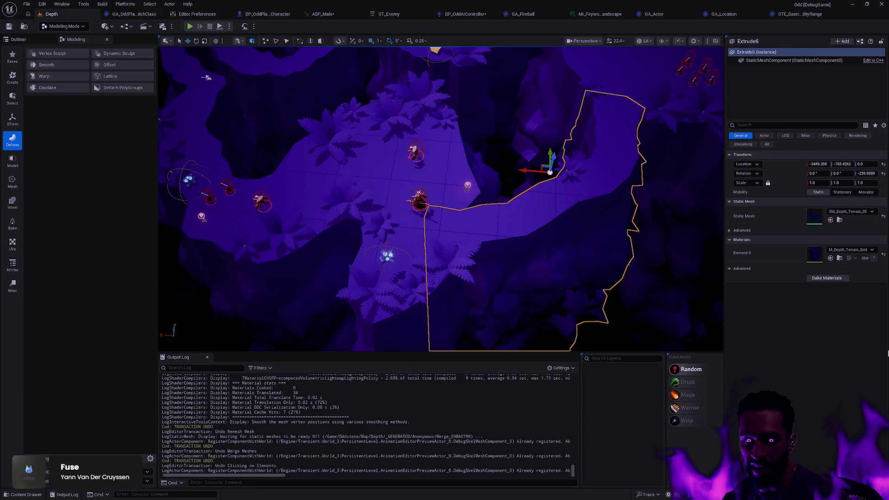
pyautogui.scroll(-10, 608, 257)
pyautogui.press('Escape')
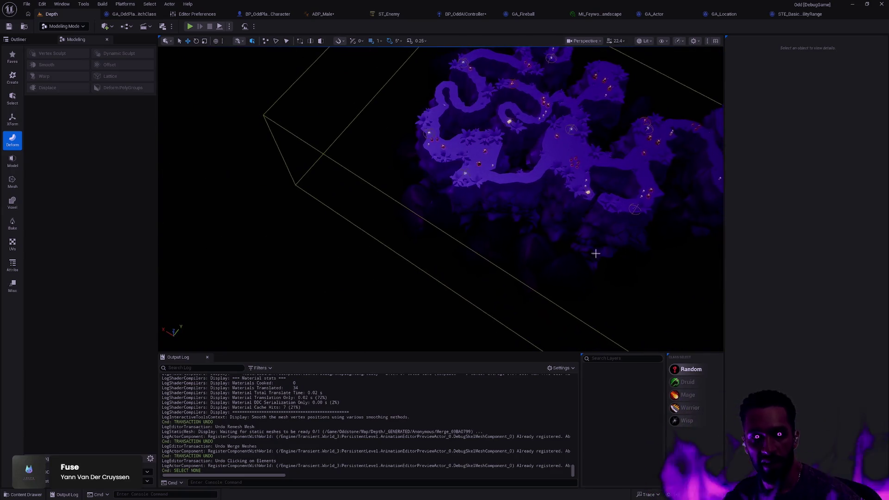
# Step: Start an Extrude Polygon, zero the drawing plane position, then cancel the attempt
pyautogui.click(13, 77)
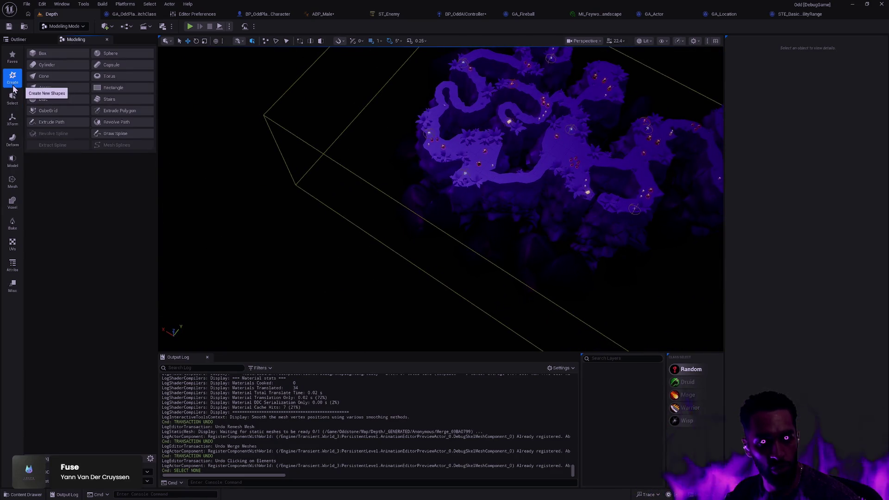
pyautogui.click(138, 111)
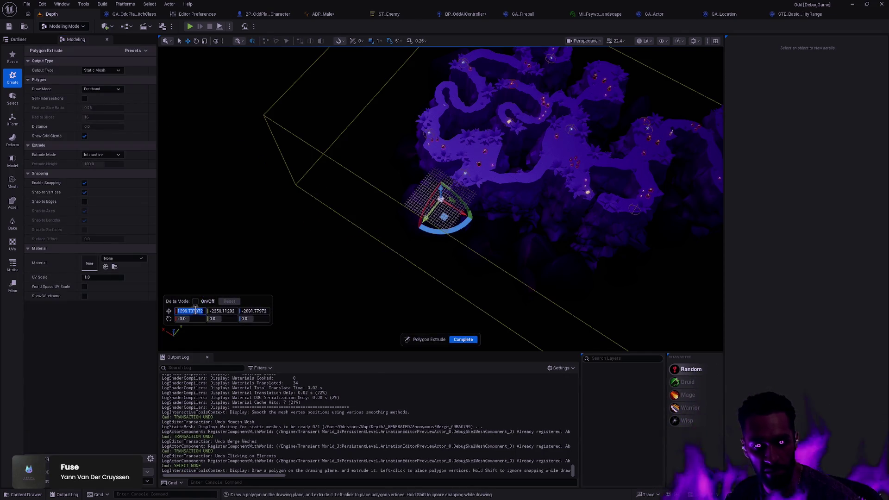
pyautogui.write('0')
pyautogui.press('Tab')
pyautogui.write('0')
pyautogui.press('Tab')
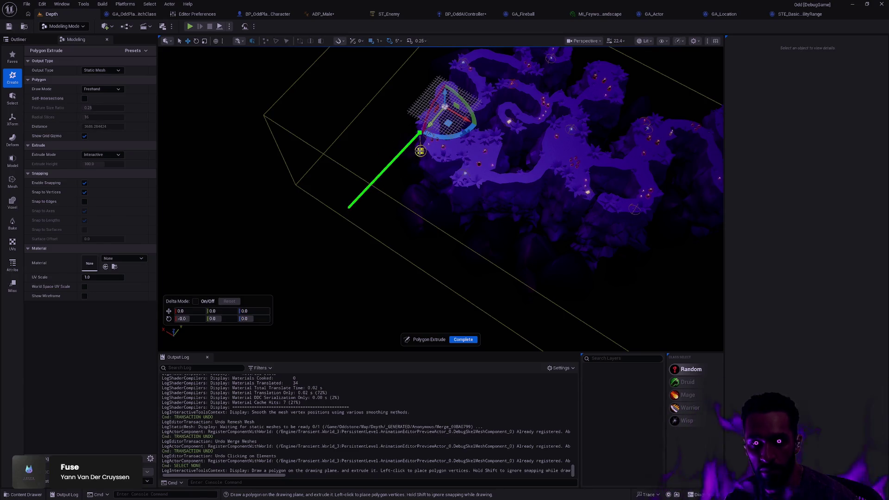
pyautogui.press('Escape')
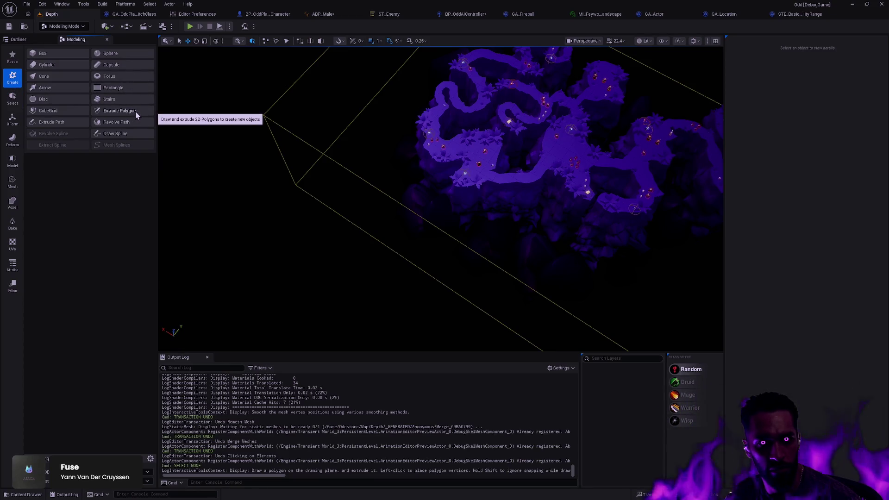
# Step: Restart Extrude Polygon, zero the drawing plane location, and move the plane off the level's edge
pyautogui.click(133, 113)
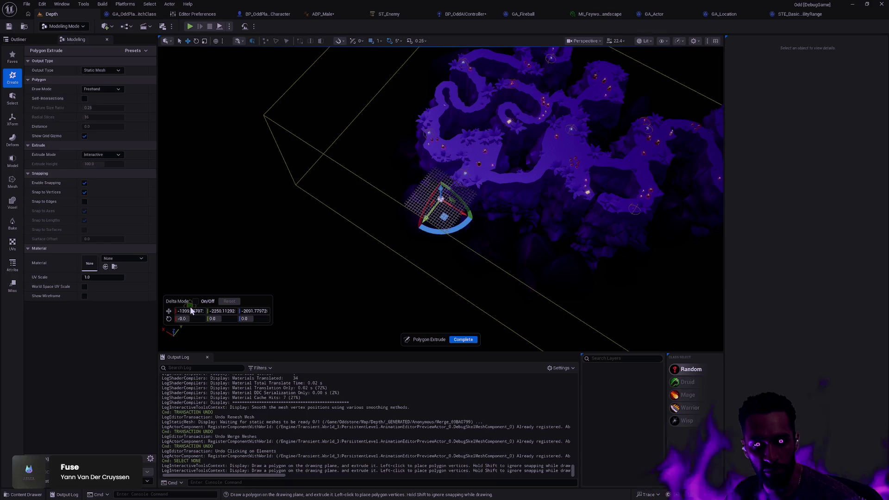
pyautogui.write('0')
pyautogui.press('Tab')
pyautogui.write('0')
pyautogui.press('Tab')
pyautogui.write('0')
pyautogui.press('Return')
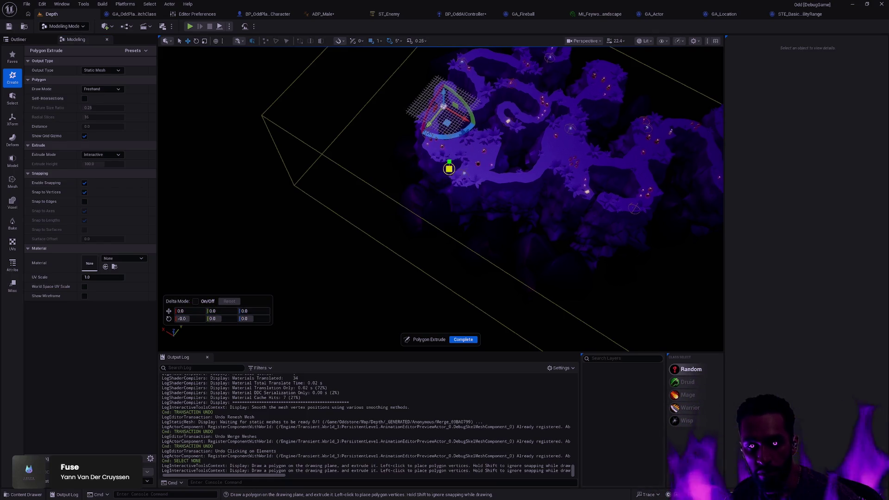
pyautogui.scroll(8, 434, 124)
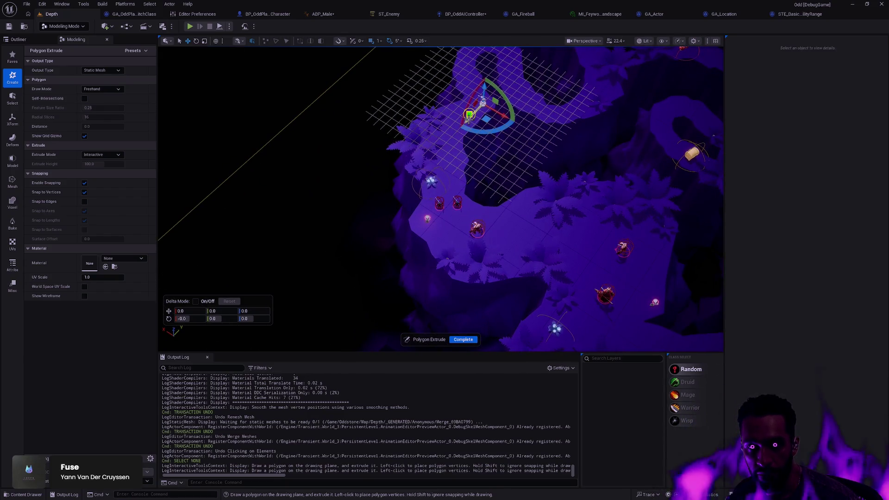
pyautogui.moveTo(469, 115)
pyautogui.mouseDown()
pyautogui.moveTo(221, 322)
pyautogui.moveTo(317, 260)
pyautogui.mouseUp()
pyautogui.scroll(-5, 460, 168)
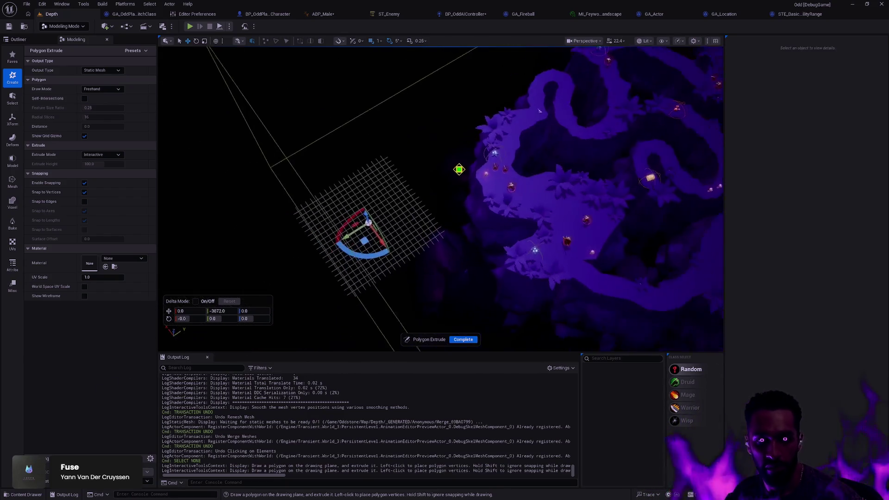
# Step: Set Extrude Mode to Fixed with height 6000, draw the freehand outline, and complete Extrude10
pyautogui.click(101, 154)
pyautogui.click(104, 167)
pyautogui.click(103, 162)
pyautogui.write('4000')
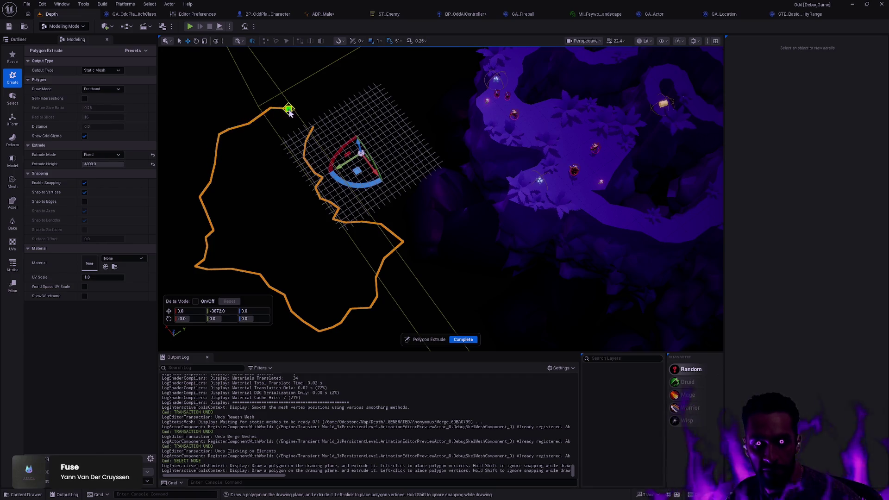
pyautogui.moveTo(317, 124); pyautogui.dragTo(314, 126)
pyautogui.click(462, 339)
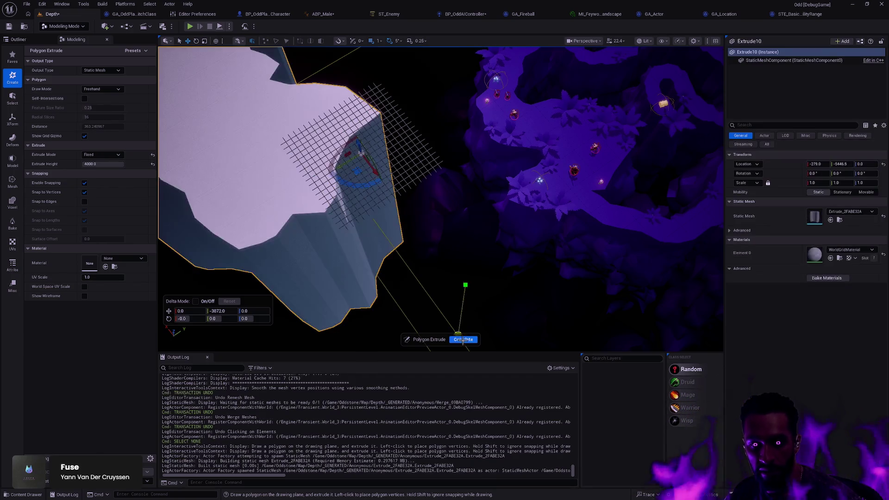
# Step: Lower the new mesh to Z -4000 and give Extrude10 the M_Depth_Terrain_Grid material
pyautogui.moveTo(463, 324); pyautogui.dragTo(717, 259)
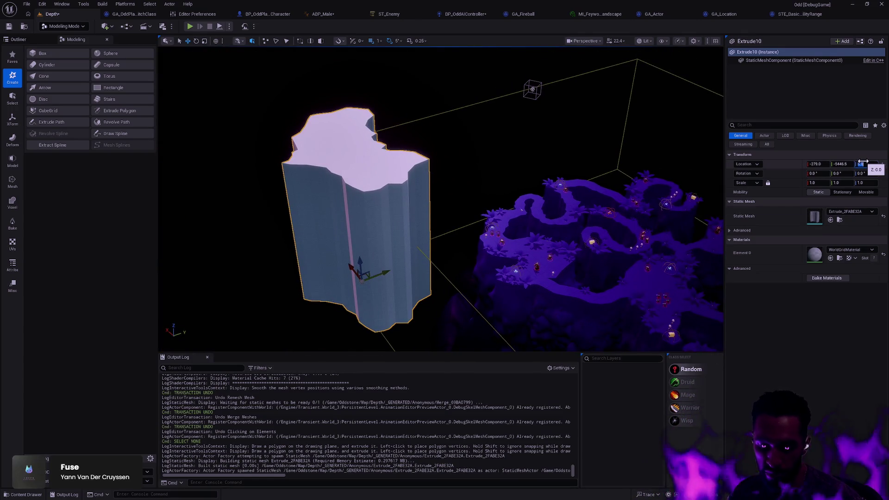
pyautogui.press('Return')
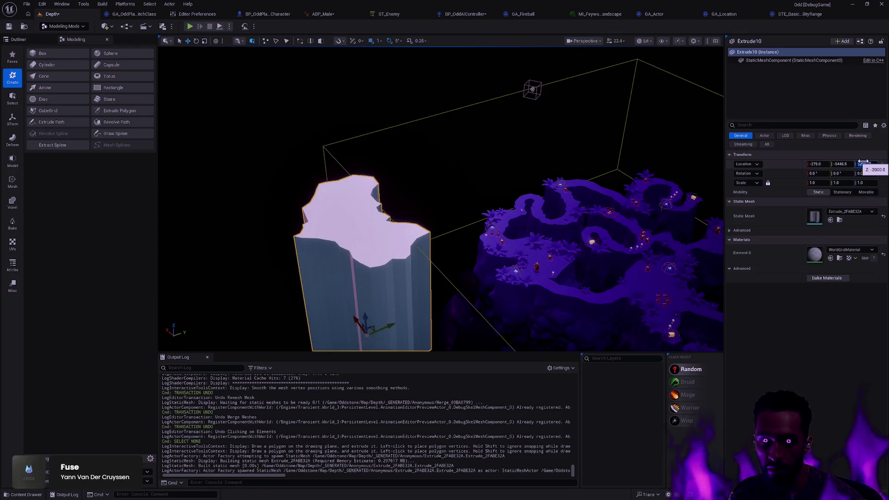
pyautogui.moveTo(863, 161); pyautogui.dragTo(843, 162)
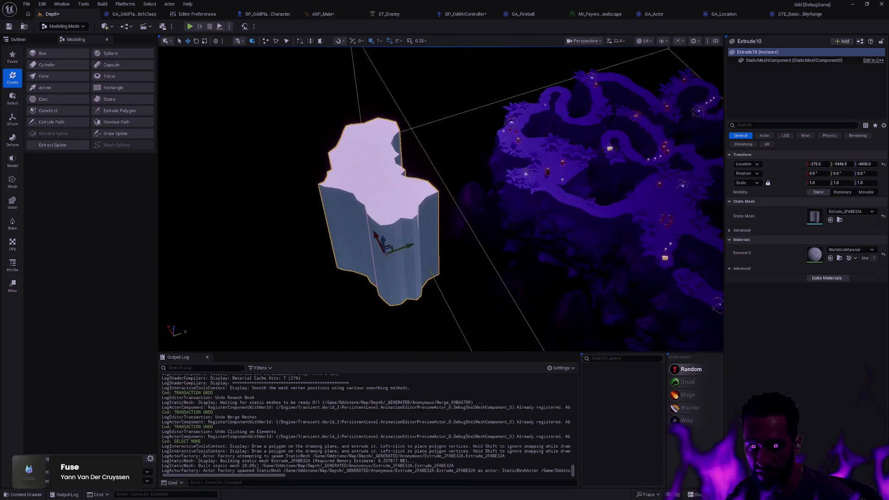
pyautogui.click(573, 233)
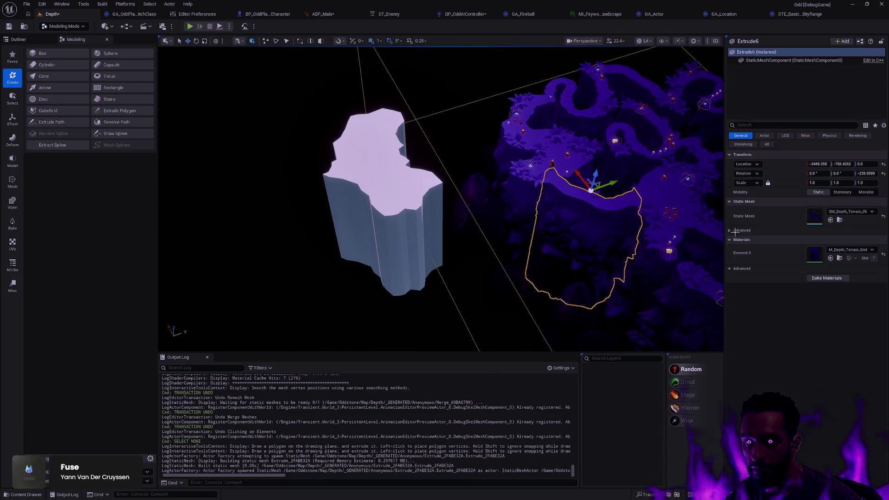
pyautogui.click(411, 195)
pyautogui.keyDown('shift'); pyautogui.click(770, 257); pyautogui.keyUp('shift')
# Step: Move the pillar beside the level's cliffs, rotate it about 80° around Z, and deselect it
pyautogui.moveTo(411, 238)
pyautogui.mouseDown()
pyautogui.moveTo(492, 224)
pyautogui.moveTo(439, 203)
pyautogui.moveTo(448, 236)
pyautogui.moveTo(510, 300)
pyautogui.mouseUp()
pyautogui.moveTo(457, 347)
pyautogui.mouseDown()
pyautogui.moveTo(522, 308)
pyautogui.moveTo(490, 339)
pyautogui.moveTo(547, 304)
pyautogui.moveTo(551, 288)
pyautogui.mouseUp()
pyautogui.press('w')
pyautogui.press('Escape')
pyautogui.scroll(5, 439, 199)
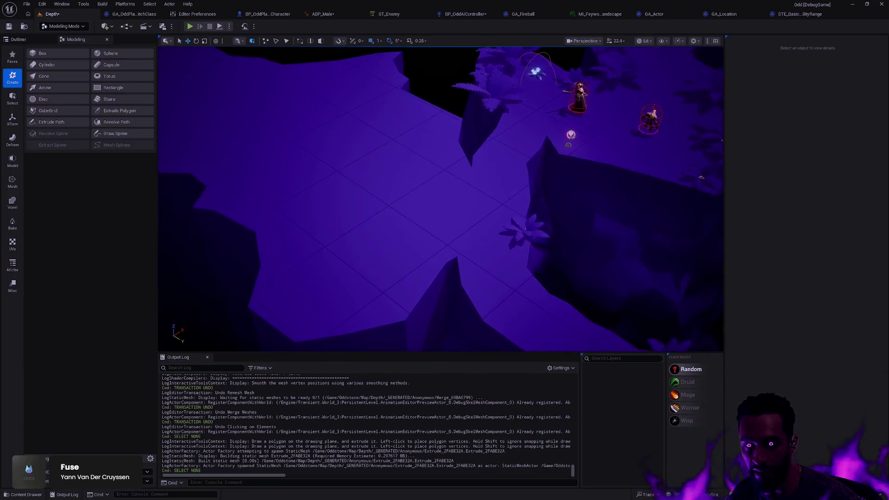
pyautogui.press('p')
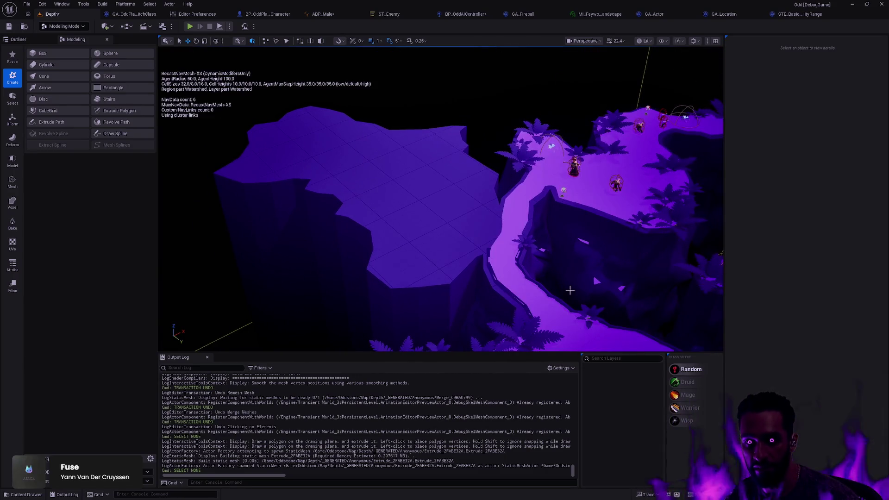
pyautogui.scroll(-5, 566, 276)
pyautogui.scroll(5, 471, 237)
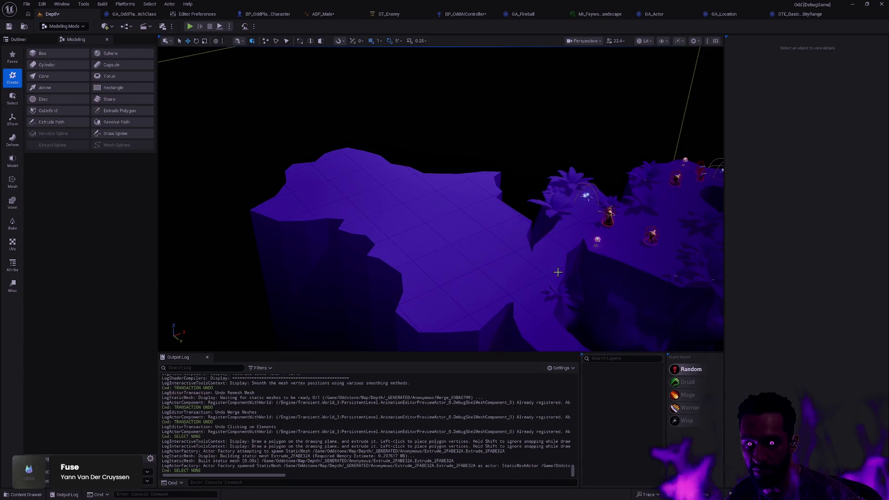
pyautogui.click(466, 241)
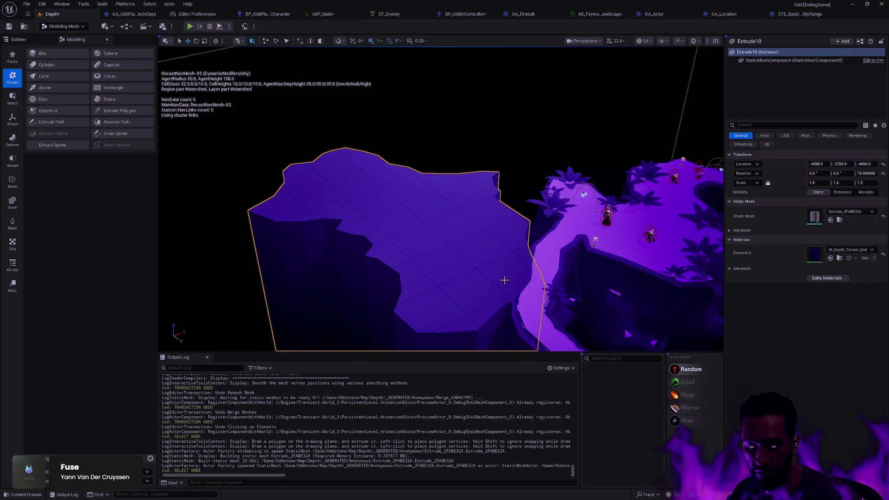
pyautogui.press('p')
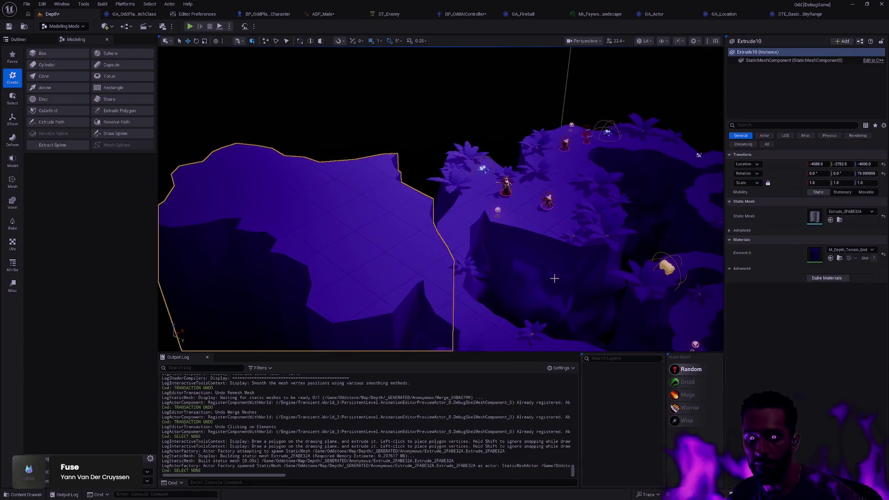
pyautogui.press('Escape')
pyautogui.moveTo(440, 199); pyautogui.dragTo(477, 199)
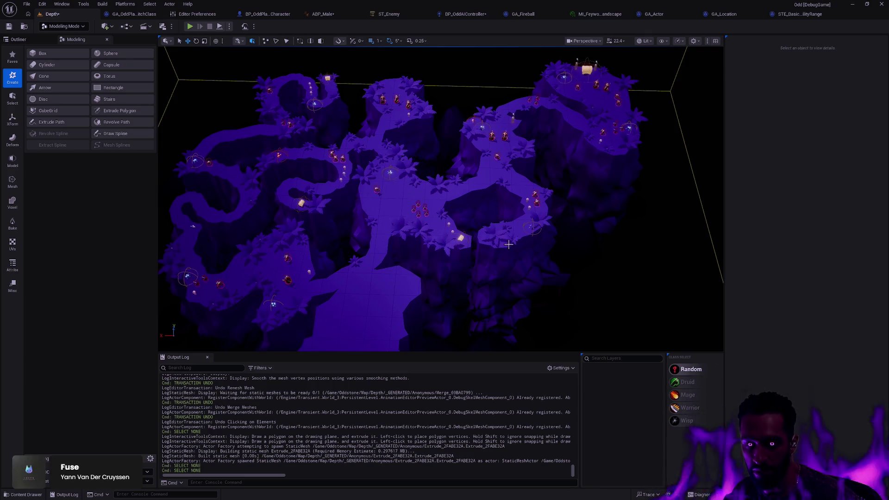
pyautogui.moveTo(537, 249); pyautogui.dragTo(472, 238)
# Step: Remesh the Extrude10 pillar into even triangles and accept the result
pyautogui.click(471, 238)
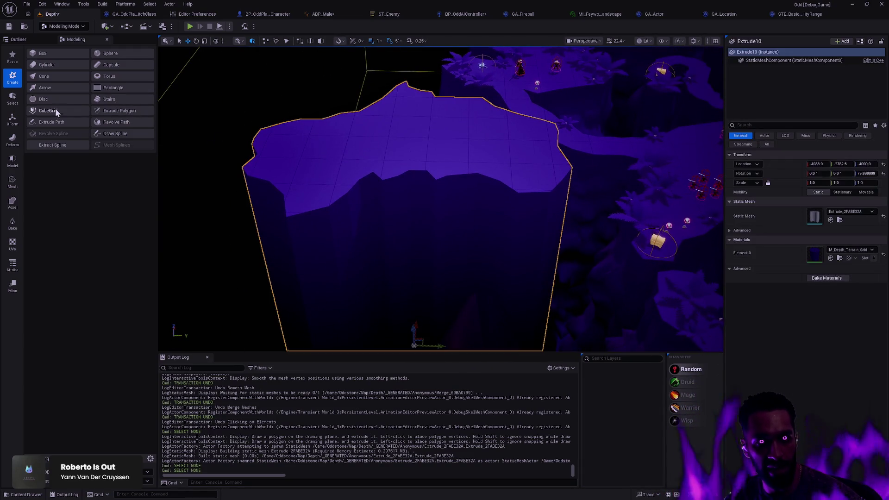
pyautogui.click(13, 120)
pyautogui.click(13, 139)
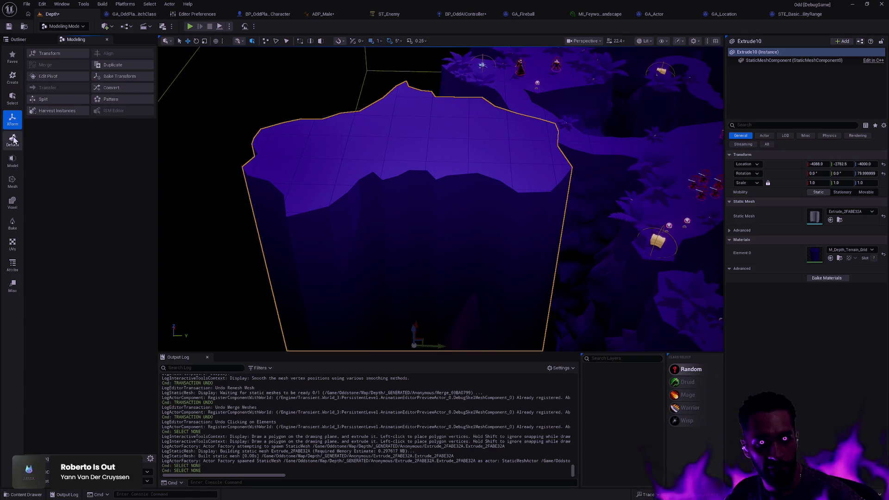
pyautogui.click(12, 181)
pyautogui.click(112, 88)
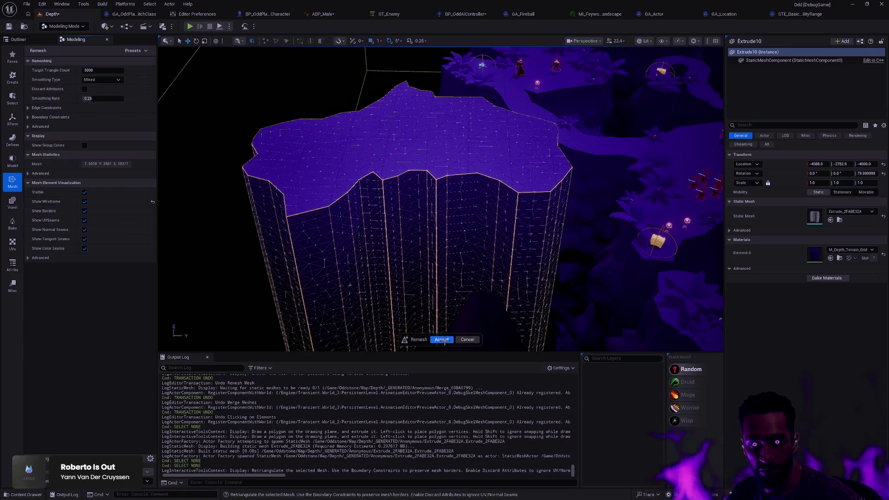
pyautogui.click(442, 340)
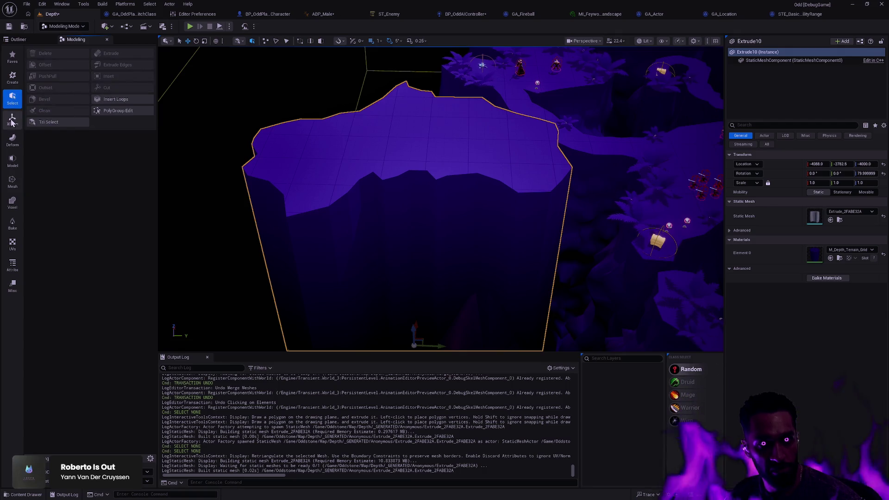
# Step: Vertex Sculpt the pillar's smooth sides into crumpled rock and accept the changes
pyautogui.click(10, 140)
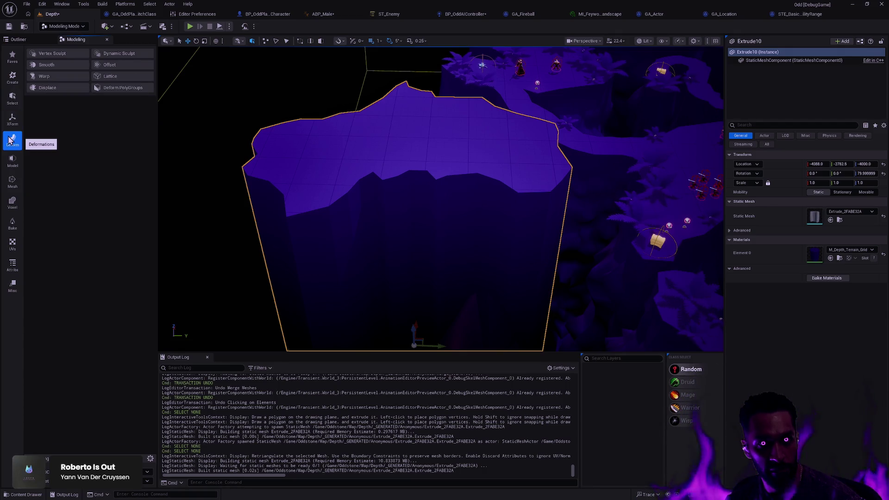
pyautogui.click(68, 54)
pyautogui.moveTo(393, 255)
pyautogui.mouseDown()
pyautogui.moveTo(381, 213)
pyautogui.moveTo(419, 228)
pyautogui.moveTo(369, 252)
pyautogui.moveTo(362, 284)
pyautogui.moveTo(430, 279)
pyautogui.moveTo(324, 254)
pyautogui.moveTo(508, 236)
pyautogui.moveTo(503, 227)
pyautogui.mouseUp()
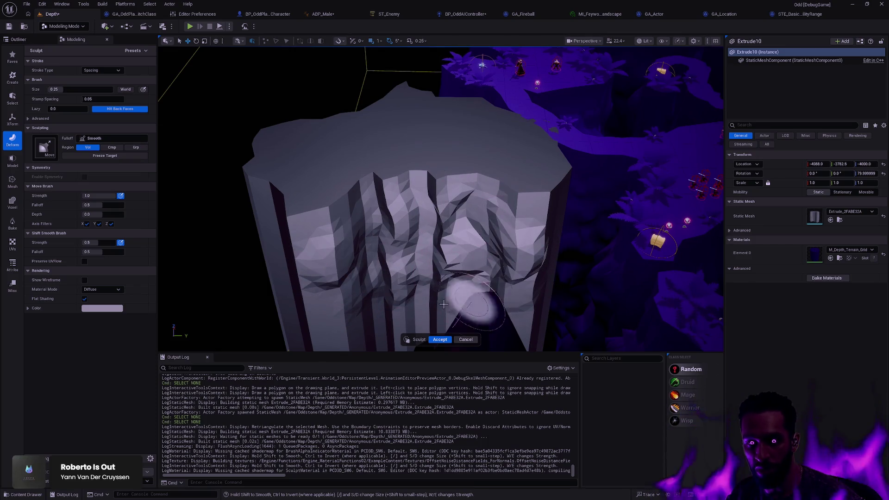
pyautogui.scroll(5, 426, 242)
pyautogui.moveTo(410, 204)
pyautogui.mouseDown()
pyautogui.moveTo(598, 188)
pyautogui.moveTo(492, 212)
pyautogui.moveTo(437, 259)
pyautogui.moveTo(444, 312)
pyautogui.moveTo(486, 296)
pyautogui.moveTo(464, 283)
pyautogui.moveTo(482, 213)
pyautogui.mouseUp()
pyautogui.moveTo(410, 188)
pyautogui.mouseDown()
pyautogui.moveTo(445, 241)
pyautogui.moveTo(430, 269)
pyautogui.moveTo(466, 296)
pyautogui.moveTo(498, 205)
pyautogui.moveTo(490, 138)
pyautogui.moveTo(670, 309)
pyautogui.moveTo(456, 148)
pyautogui.mouseUp()
pyautogui.click(440, 342)
pyautogui.moveTo(440, 341)
pyautogui.mouseDown()
pyautogui.moveTo(452, 290)
pyautogui.moveTo(504, 305)
pyautogui.mouseUp()
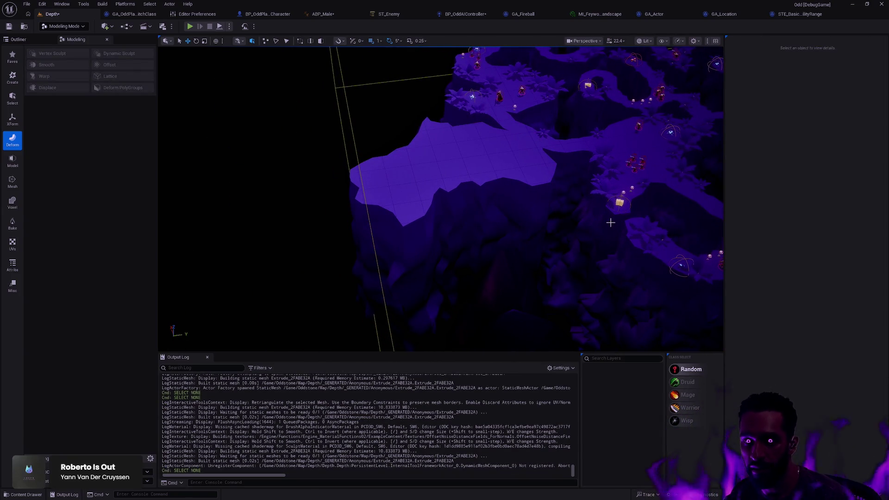
pyautogui.moveTo(593, 217); pyautogui.dragTo(557, 183)
# Step: Open the sculpted platform's static mesh asset, Extrude_2FABE32A, for editing
pyautogui.scroll(-5, 432, 183)
pyautogui.scroll(5, 432, 183)
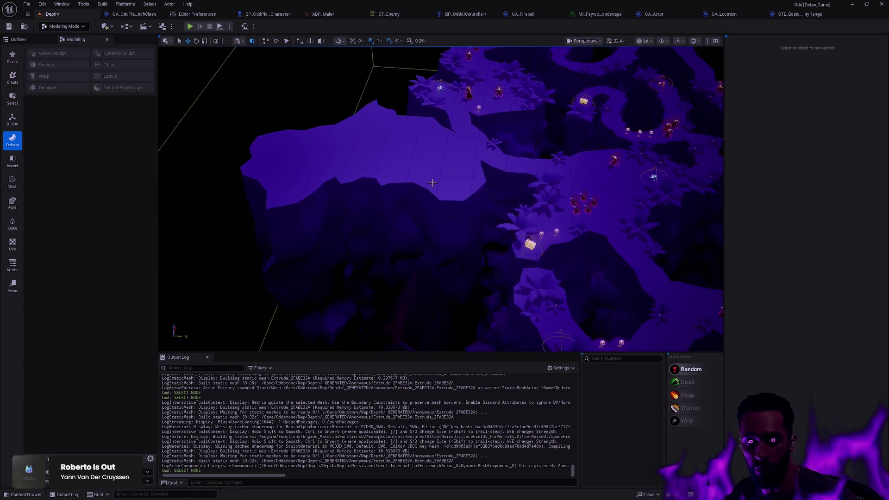
pyautogui.click(432, 183)
pyautogui.click(839, 219)
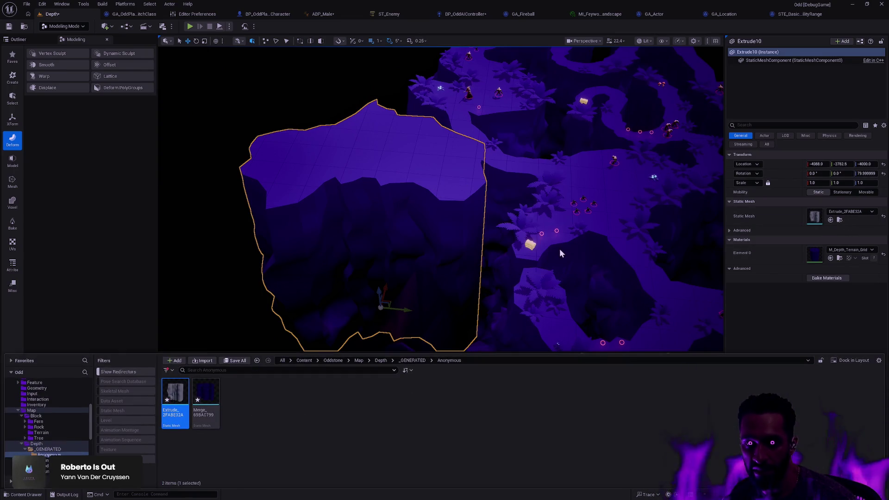
pyautogui.hotkey('ctrl', 'e')
# Step: Generate Auto Convex Collision for the mesh, save the asset, and return to the Depth level
pyautogui.click(182, 26)
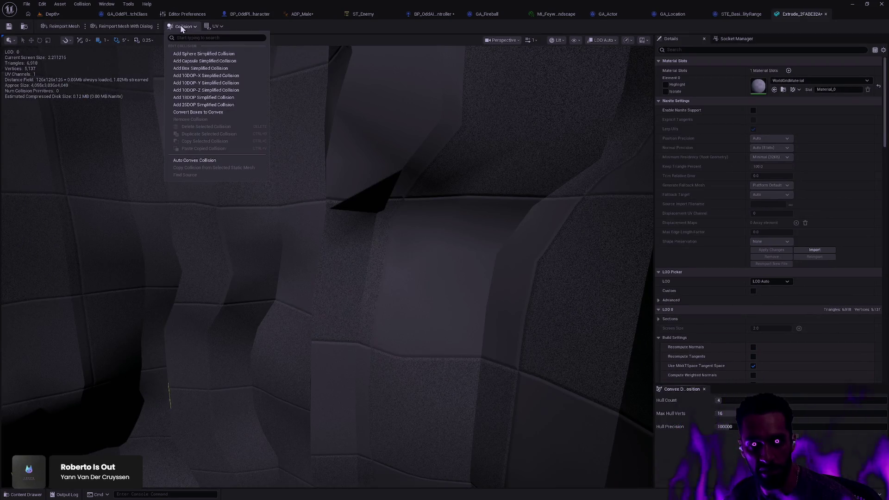
pyautogui.click(194, 160)
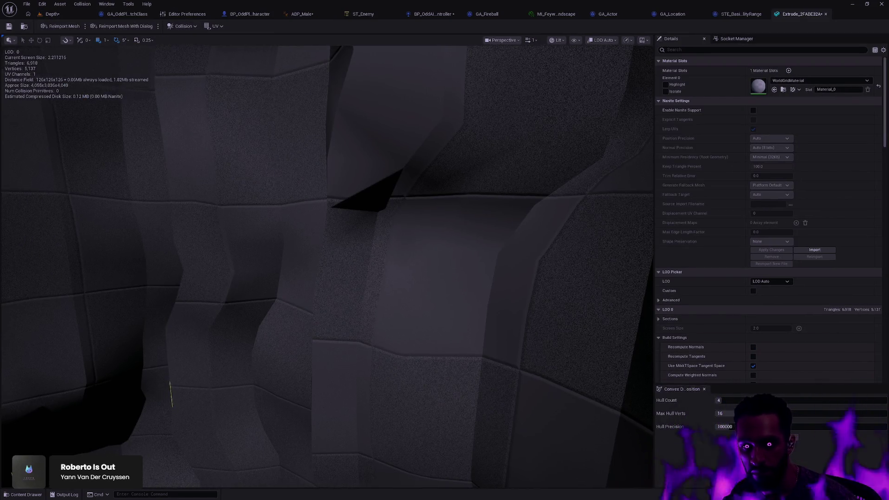
pyautogui.moveTo(267, 171); pyautogui.dragTo(259, 176)
pyautogui.moveTo(211, 356); pyautogui.dragTo(254, 324)
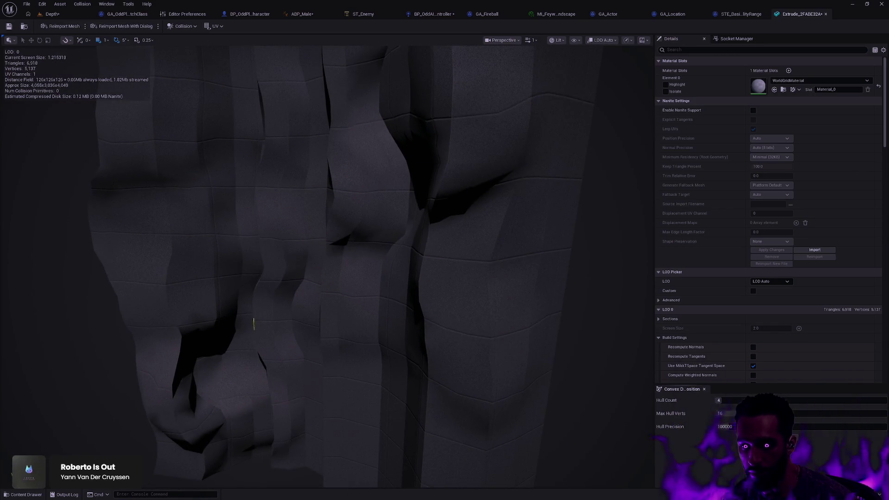
pyautogui.click(9, 28)
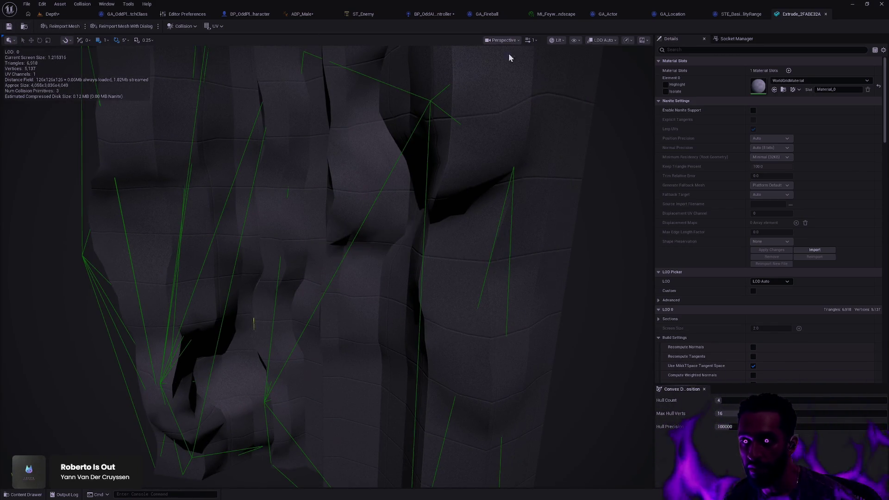
pyautogui.click(66, 18)
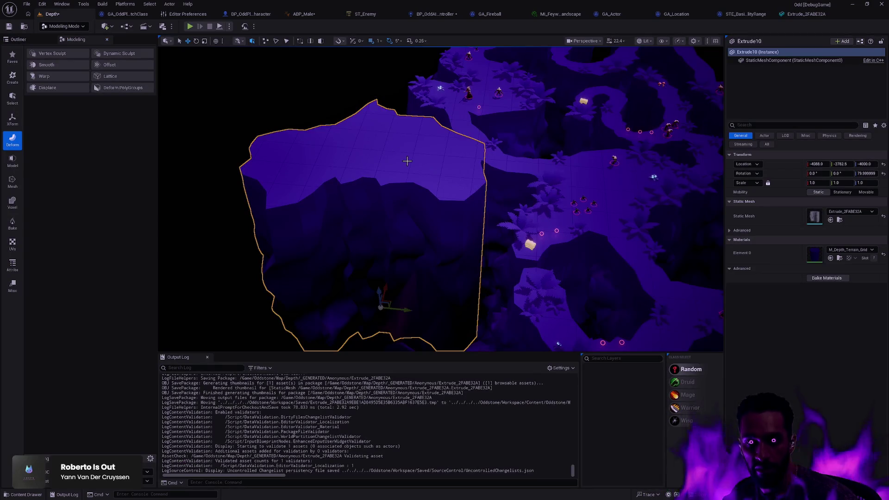
# Step: Select Extrude6, orbit to a lower view, and show Editor Preferences searched for 'navigation'
pyautogui.click(503, 174)
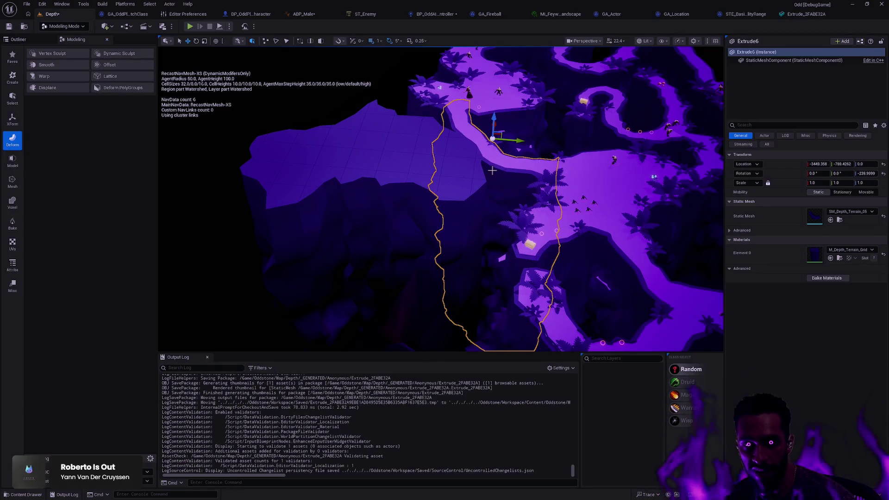
pyautogui.scroll(-5, 492, 170)
pyautogui.moveTo(492, 170); pyautogui.dragTo(474, 177)
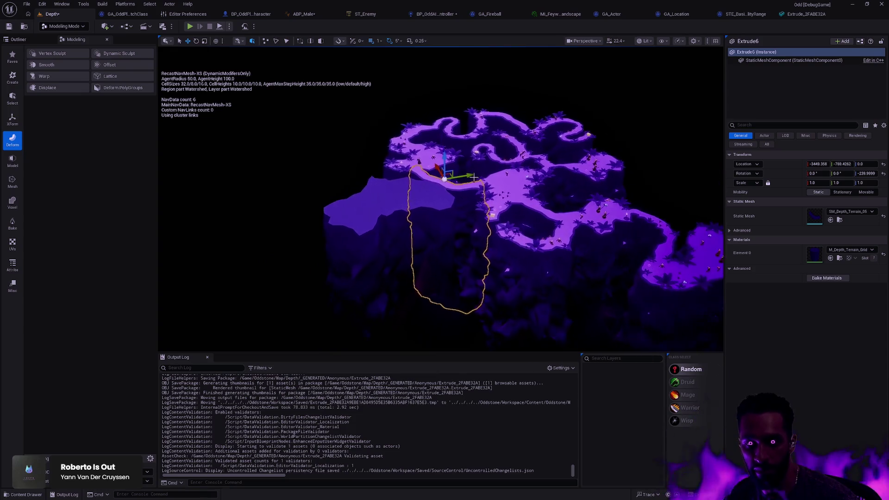
pyautogui.scroll(5, 470, 200)
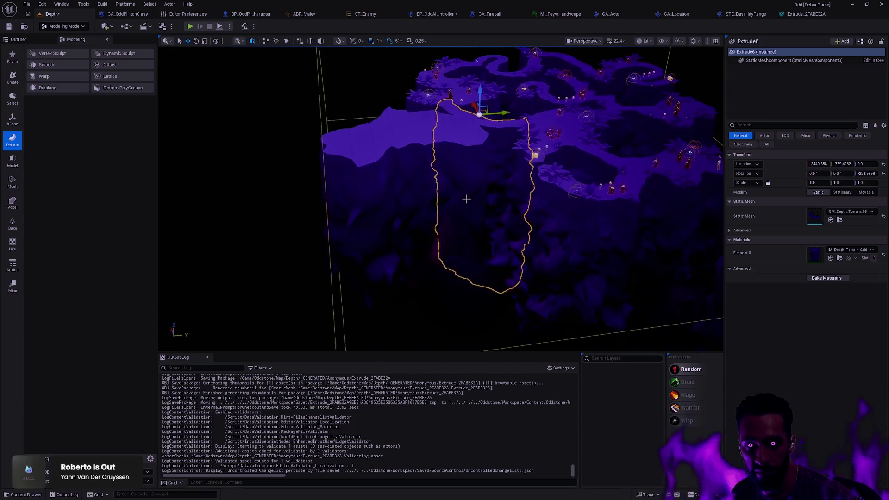
pyautogui.click(183, 15)
pyautogui.write('navigation')
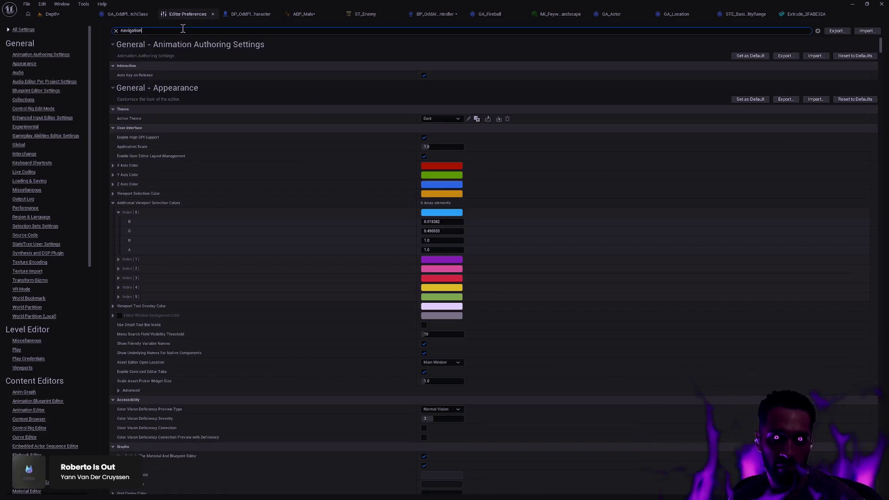
# Step: Tick Update Navigation Automatically in Level Editor Miscellaneous, then go back to the Depth level
pyautogui.click(423, 414)
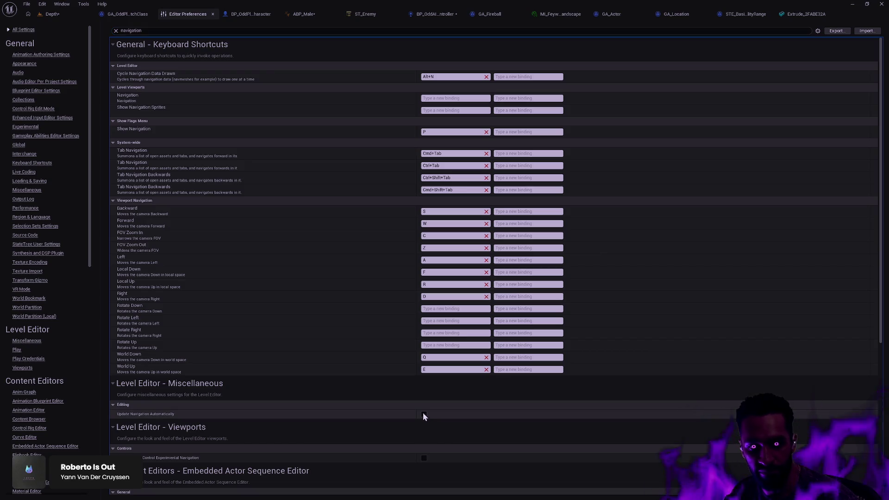
pyautogui.click(53, 15)
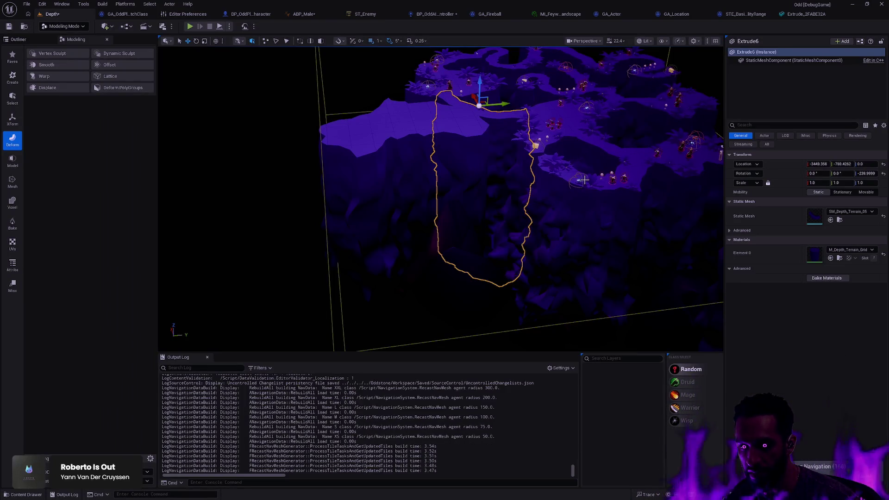
pyautogui.click(527, 164)
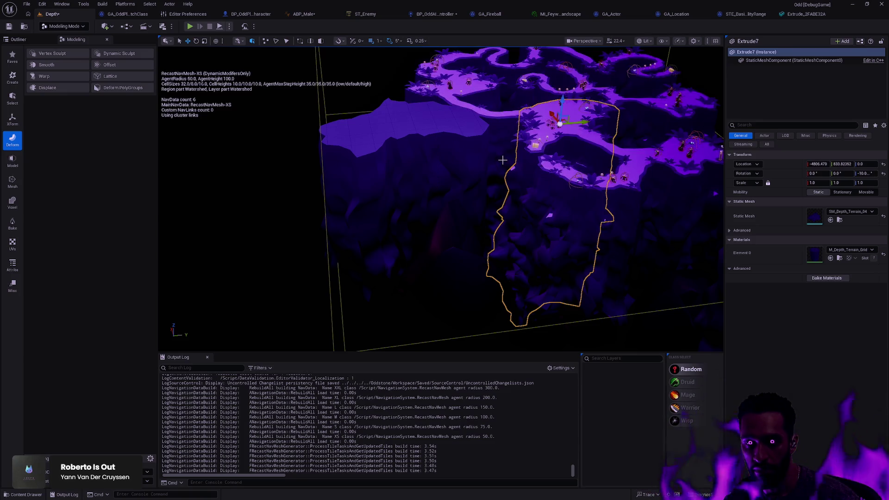
pyautogui.click(520, 167)
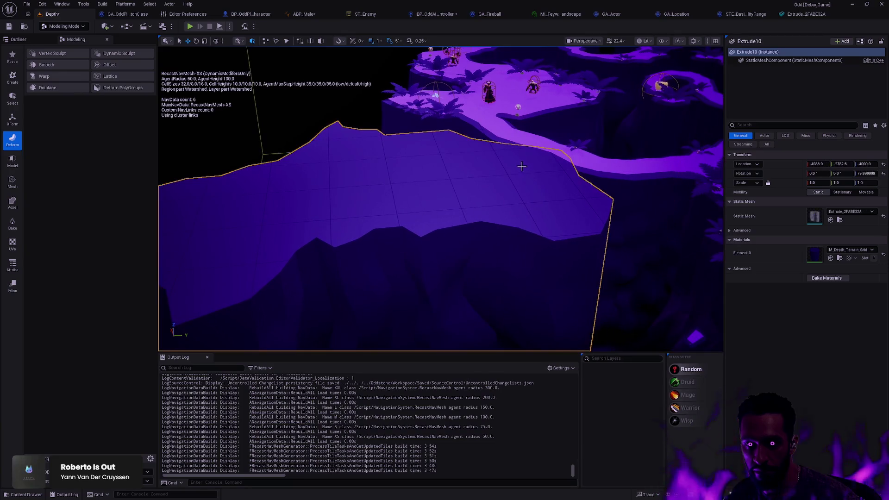
pyautogui.press('Escape')
pyautogui.moveTo(545, 181); pyautogui.dragTo(546, 225)
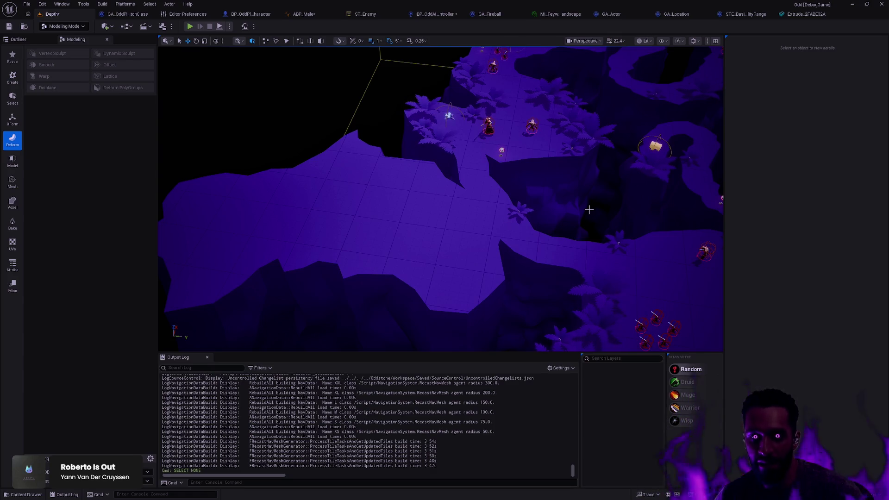
pyautogui.moveTo(518, 184)
pyautogui.mouseDown()
pyautogui.moveTo(518, 219)
pyautogui.moveTo(426, 258)
pyautogui.mouseUp()
pyautogui.moveTo(564, 213)
pyautogui.mouseDown()
pyautogui.moveTo(490, 228)
pyautogui.moveTo(576, 220)
pyautogui.mouseUp()
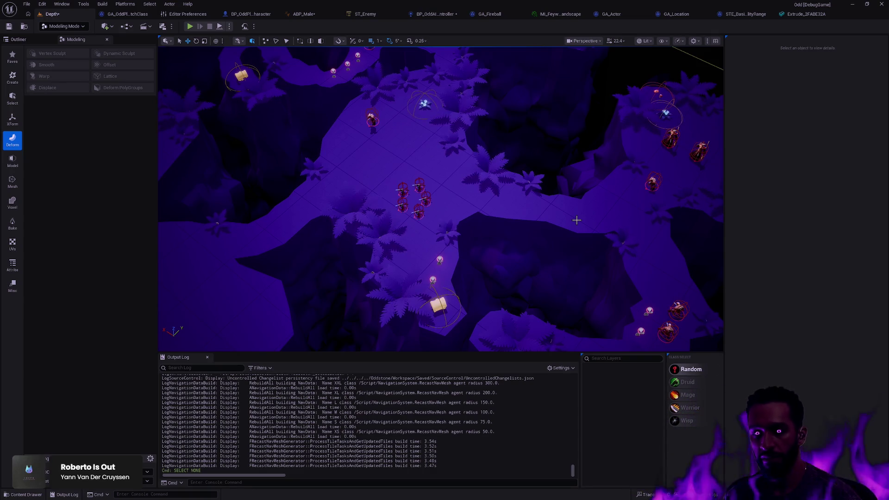
pyautogui.moveTo(527, 161)
pyautogui.mouseDown()
pyautogui.moveTo(417, 164)
pyautogui.moveTo(417, 202)
pyautogui.moveTo(388, 208)
pyautogui.mouseUp()
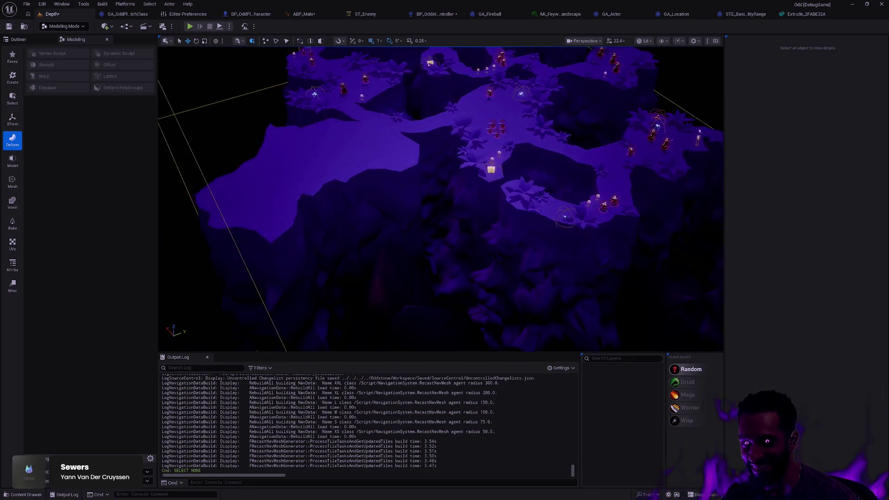
# Step: Frame Extrude10, then orbit the cliff terrain over to the flat extruded plate
pyautogui.click(497, 209)
pyautogui.press('f')
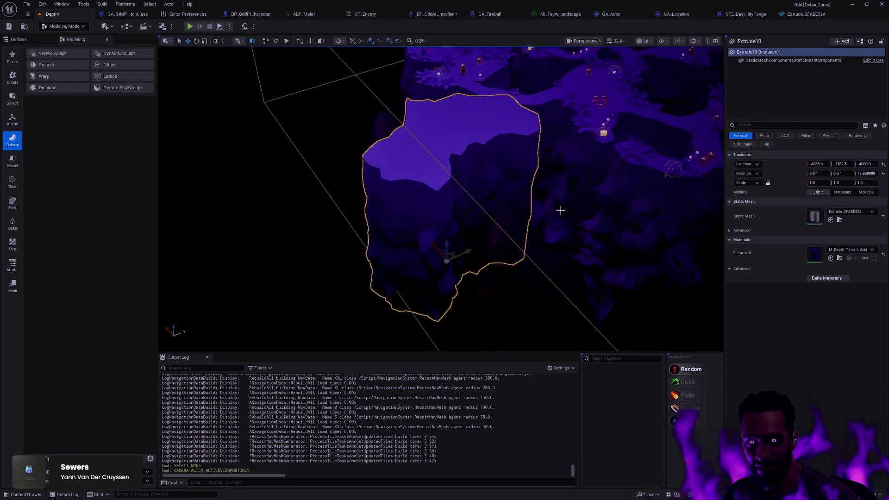
pyautogui.click(580, 221)
pyautogui.moveTo(581, 221)
pyautogui.mouseDown()
pyautogui.moveTo(690, 220)
pyautogui.moveTo(643, 185)
pyautogui.moveTo(543, 207)
pyautogui.mouseUp()
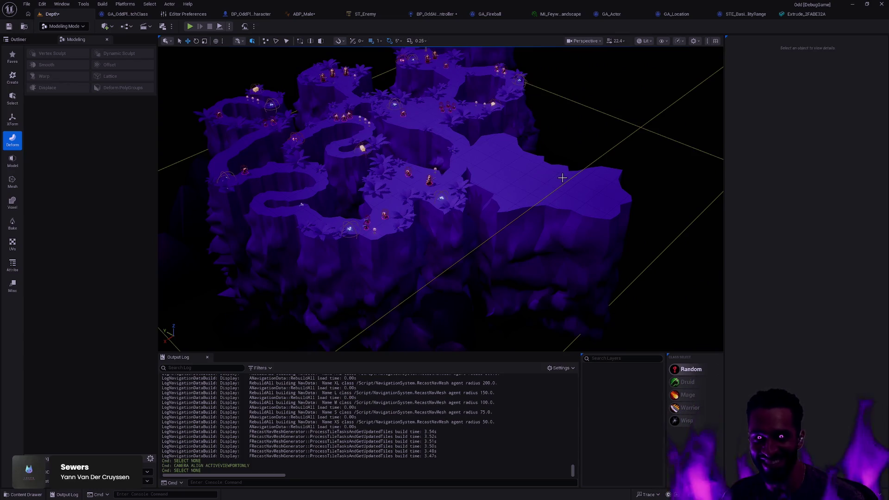
pyautogui.scroll(2, 532, 201)
pyautogui.moveTo(532, 201); pyautogui.dragTo(532, 202)
# Step: Delete the flat extruded plate and bring up the Content Drawer
pyautogui.click(529, 201)
pyautogui.press('Delete')
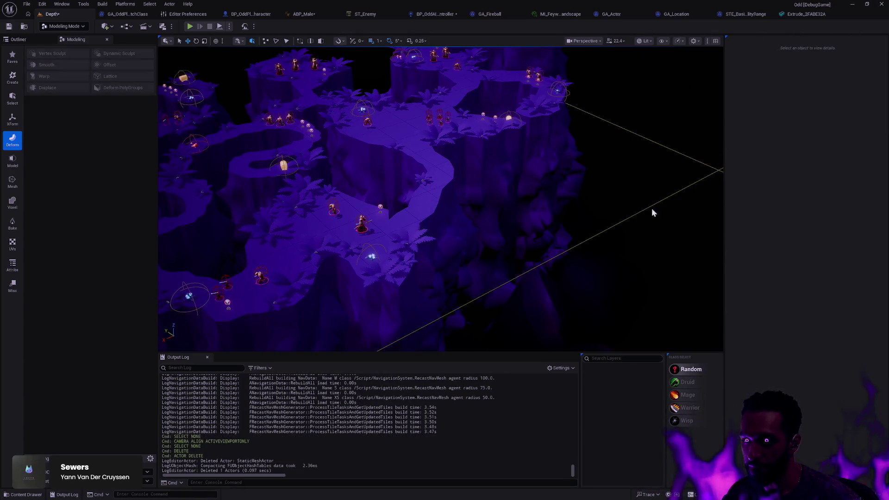
pyautogui.hotkey('ctrl', 'space')
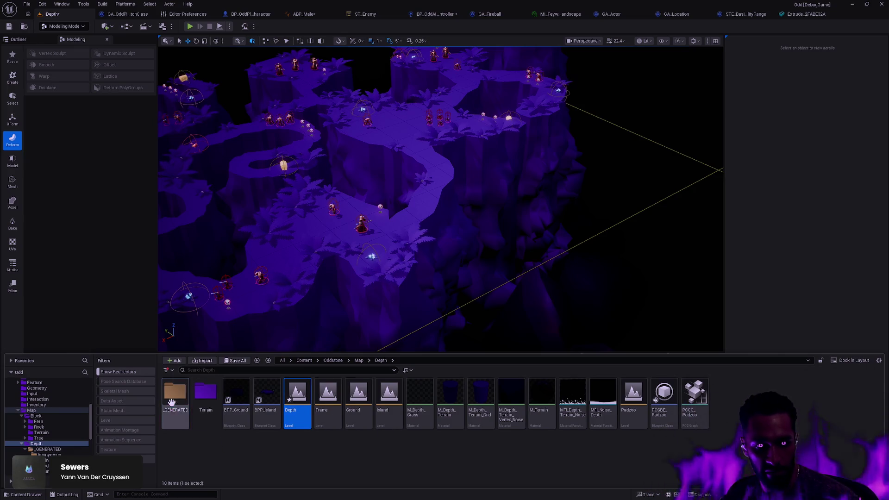
# Step: Delete the Merge mesh asset from _GENERATED > Anonymous, confirming the deletion
pyautogui.click(176, 401)
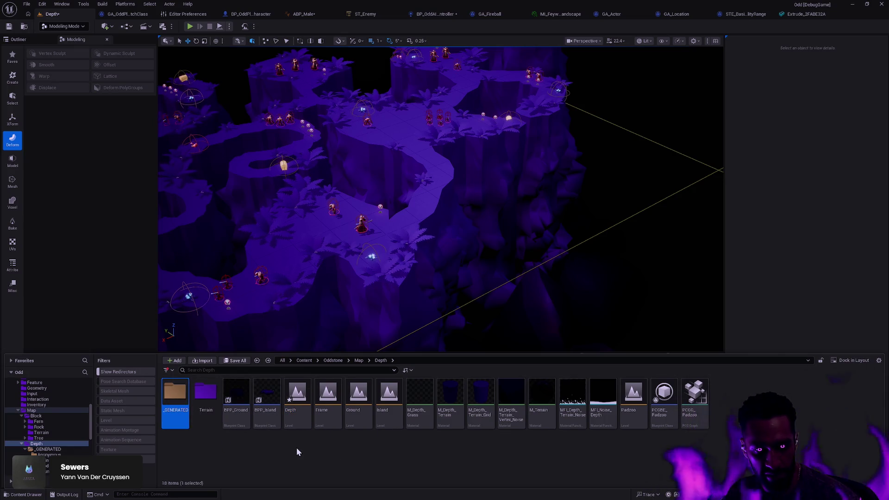
pyautogui.doubleClick(175, 394)
pyautogui.doubleClick(185, 395)
pyautogui.click(203, 393)
pyautogui.press('Delete')
pyautogui.click(373, 366)
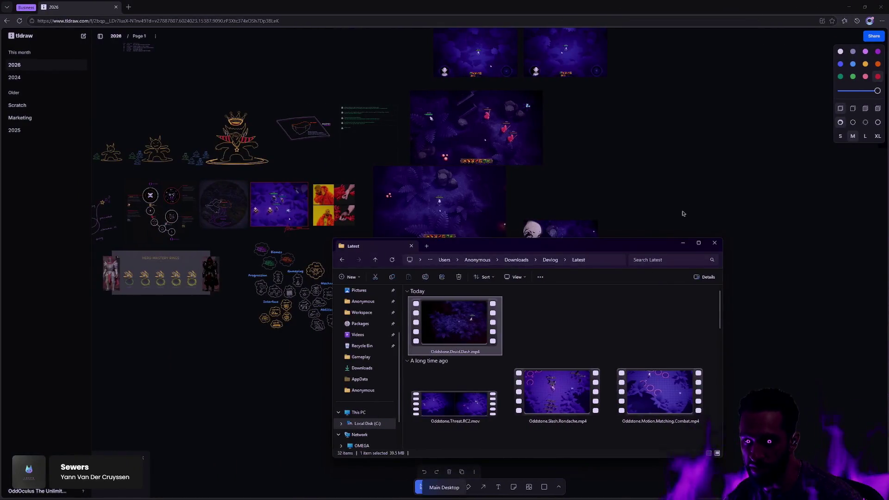
# Step: Drop the Depth cliff map screenshots onto the board, zoom in, and hide the board list
pyautogui.moveTo(763, 266); pyautogui.dragTo(458, 318)
pyautogui.hscroll(3, 482, 339)
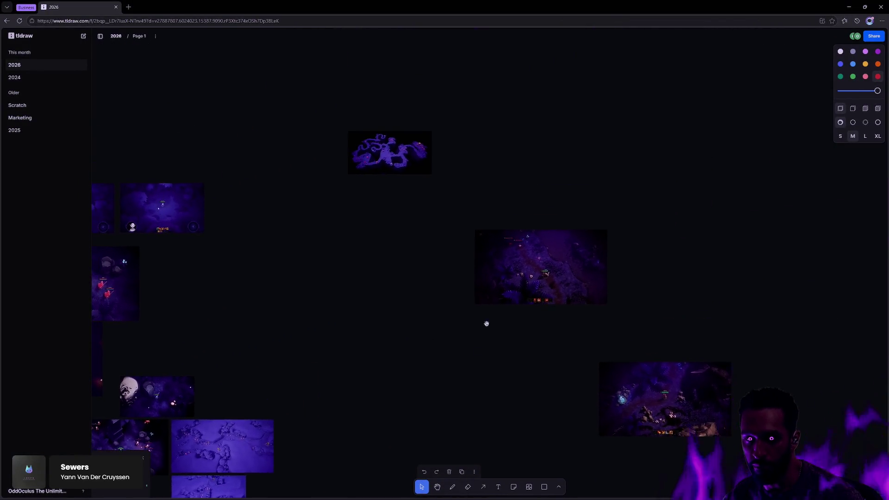
pyautogui.scroll(3, 609, 324)
pyautogui.scroll(10, 609, 324)
pyautogui.scroll(4, 563, 298)
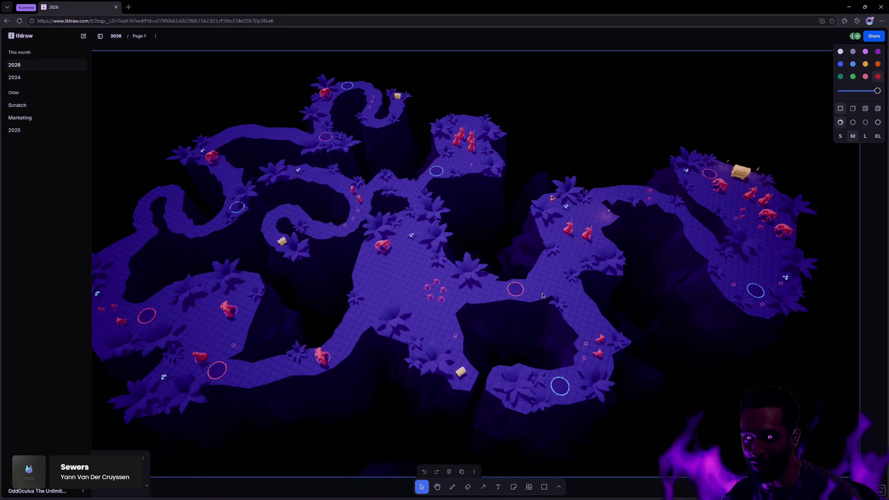
pyautogui.moveTo(565, 263); pyautogui.dragTo(585, 259)
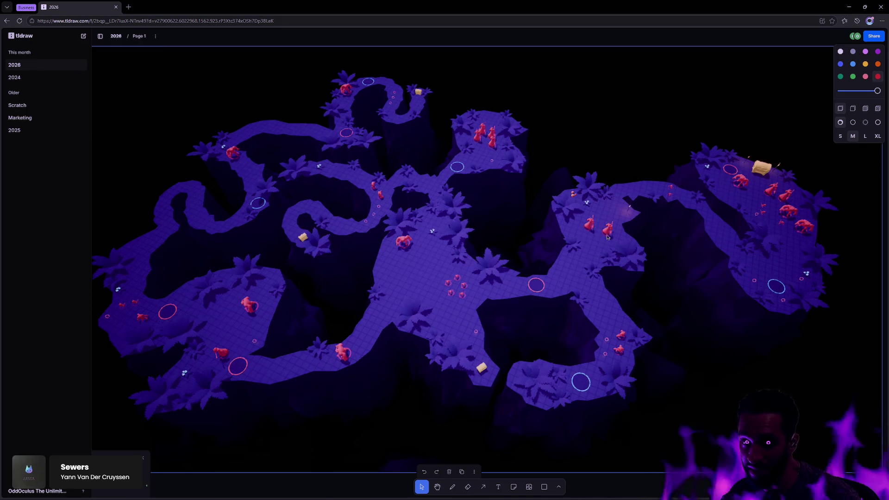
pyautogui.click(100, 38)
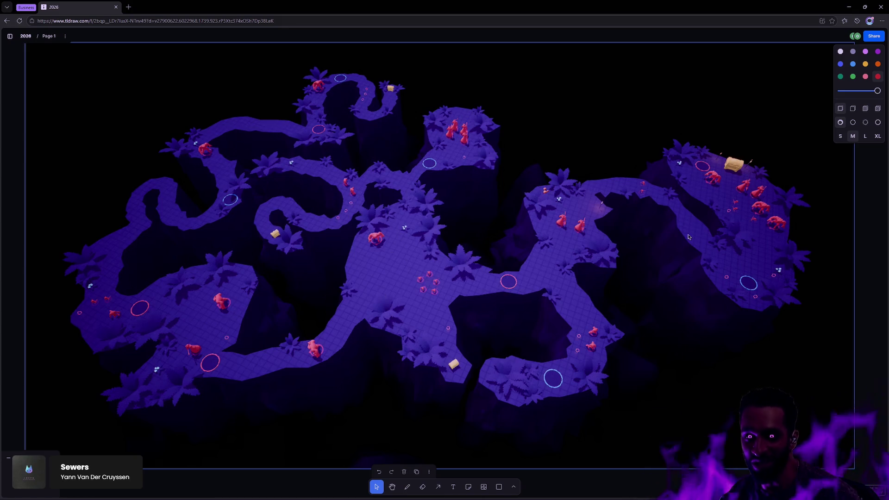
pyautogui.click(641, 254)
pyautogui.rightClick(623, 254)
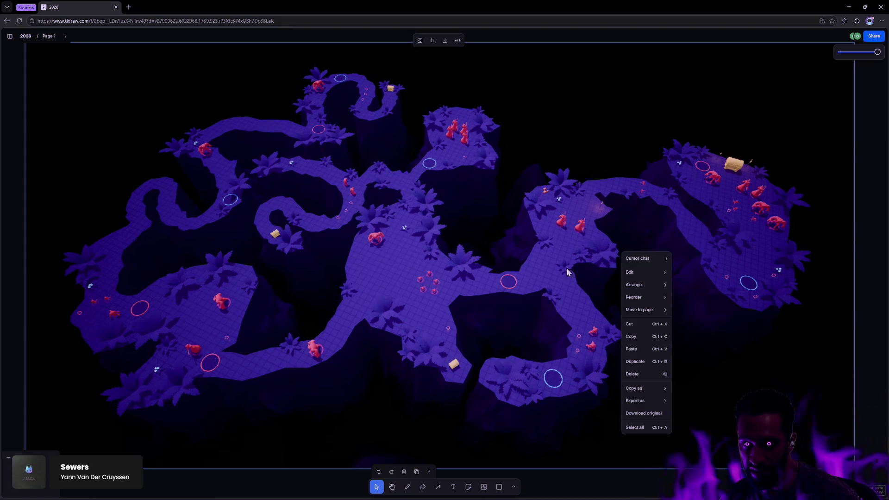
pyautogui.click(494, 227)
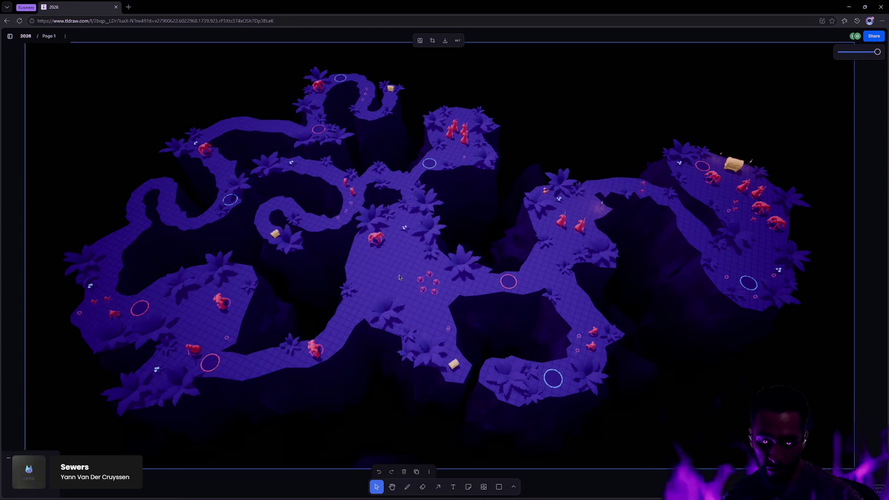
# Step: Search for 'combinatorics' in a new browser tab
pyautogui.hotkey('ctrl', 't')
pyautogui.write('combinatorics')
pyautogui.press('Return')
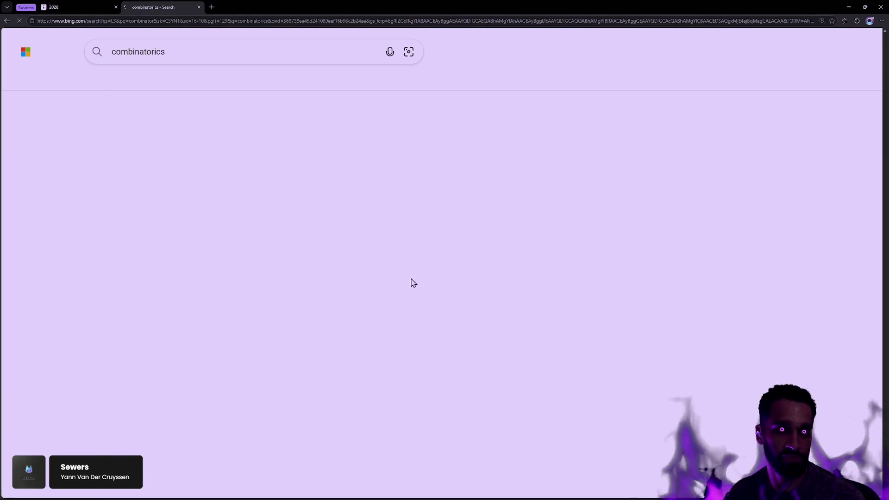
# Step: Search Bing images for 'lines of communication', enlarge the lines-per-team-size chart, then move to the terminal desktop
pyautogui.click(258, 82)
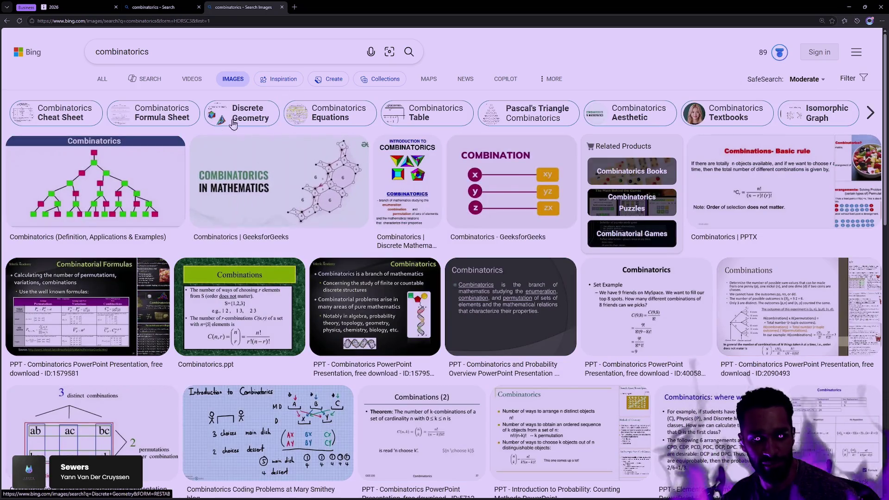
pyautogui.click(209, 56)
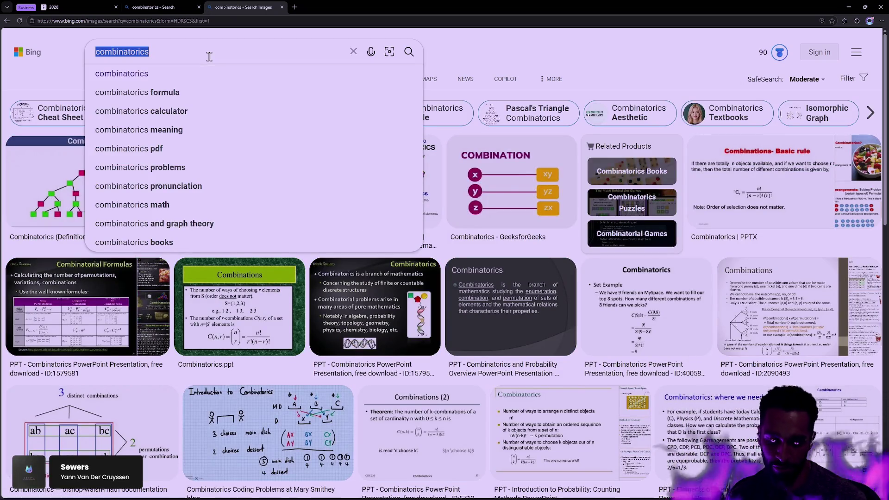
pyautogui.write('lines of communication')
pyautogui.press('Return')
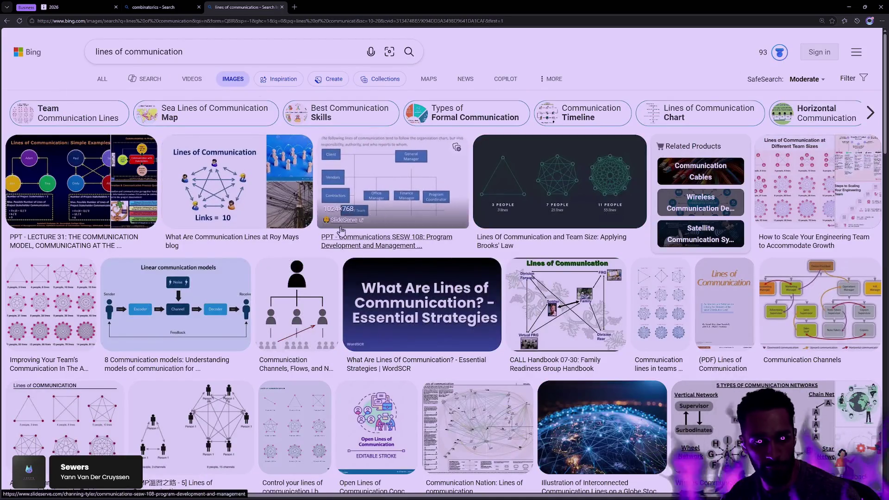
pyautogui.click(51, 303)
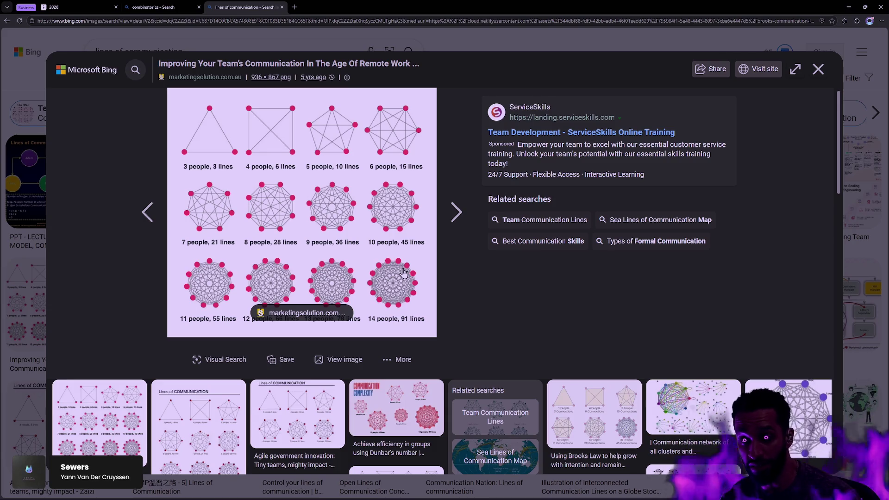
pyautogui.press('ctrl+super+Right')
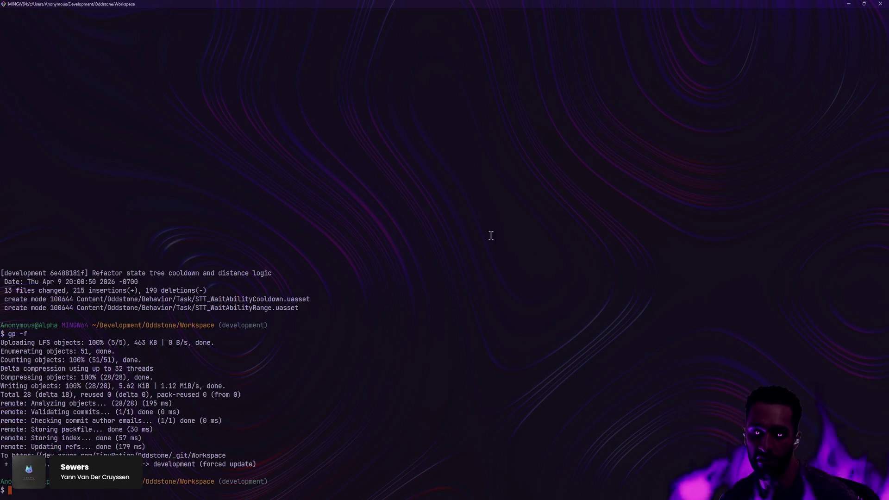
# Step: Return to the browser desktop and close the 'lines of communication' tab
pyautogui.press('ctrl+super+Left')
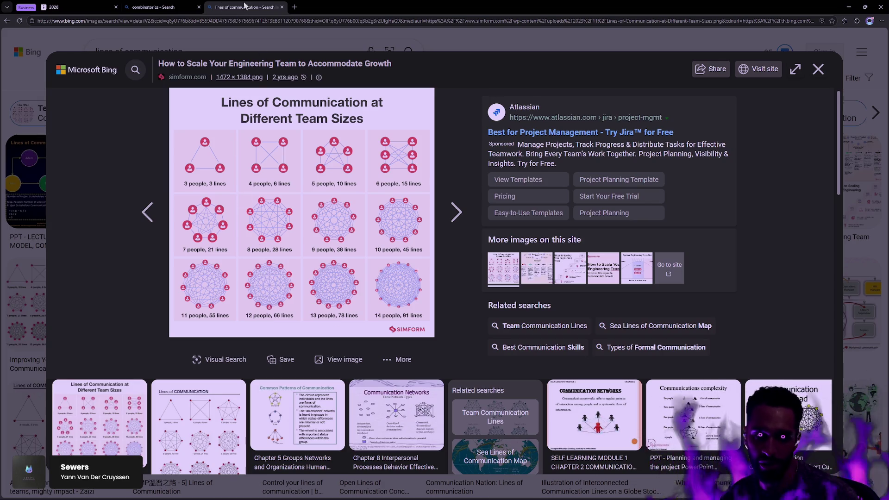
pyautogui.click(283, 8)
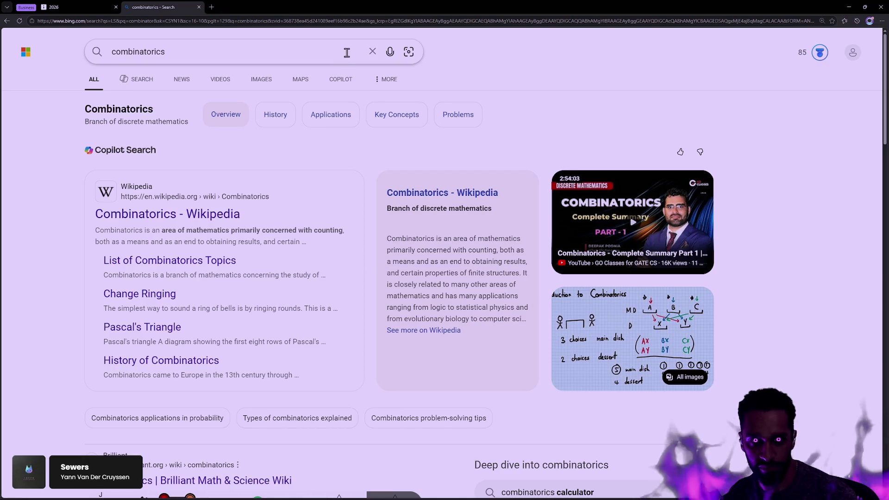
# Step: Close the 'combinatorics' Bing tab, leaving only the tldraw board with the Depth map
pyautogui.click(200, 8)
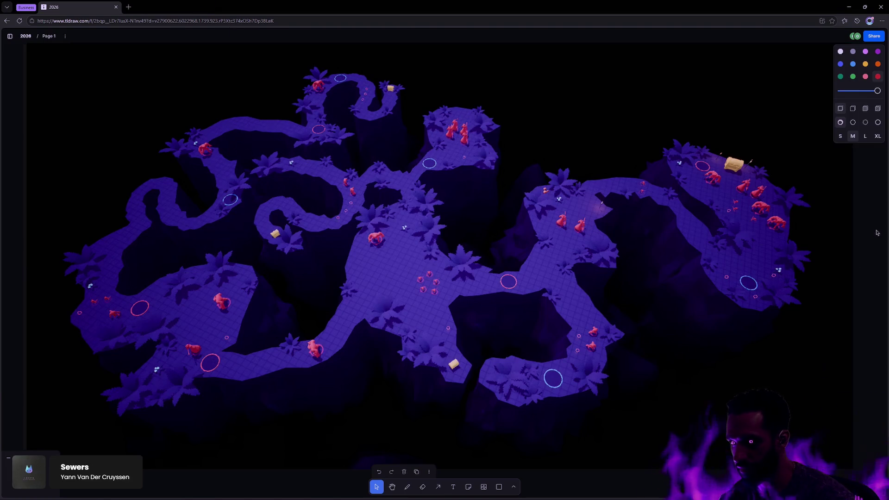